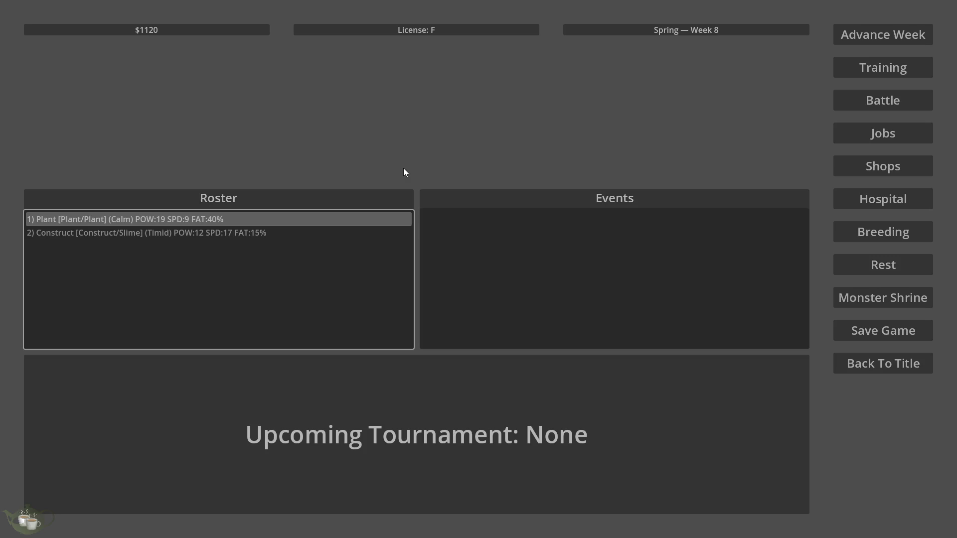
Leave the game's hub via Back To Title to reach the New Game/Load/Options/Quit screen
{"action": "left_click", "coordinate": [604, 253]}
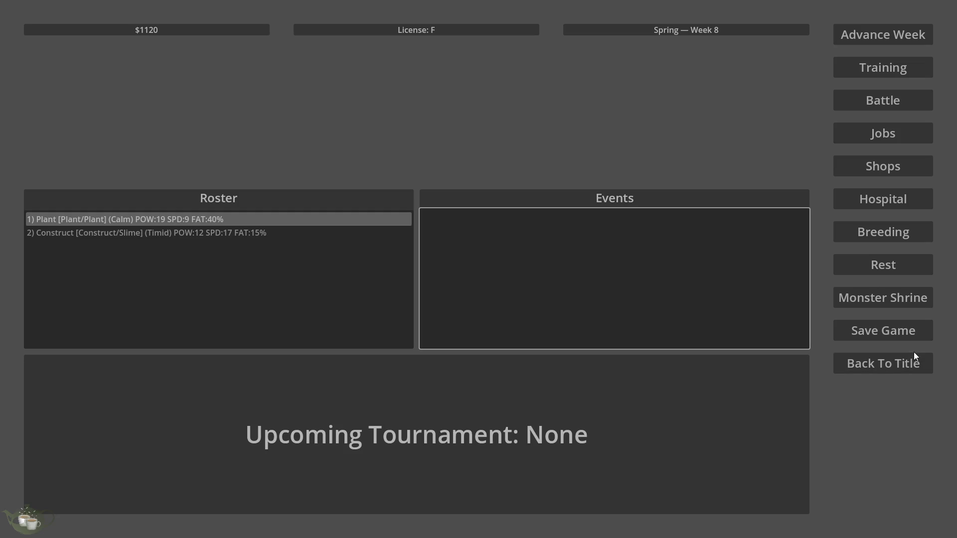
{"action": "left_click", "coordinate": [902, 260]}
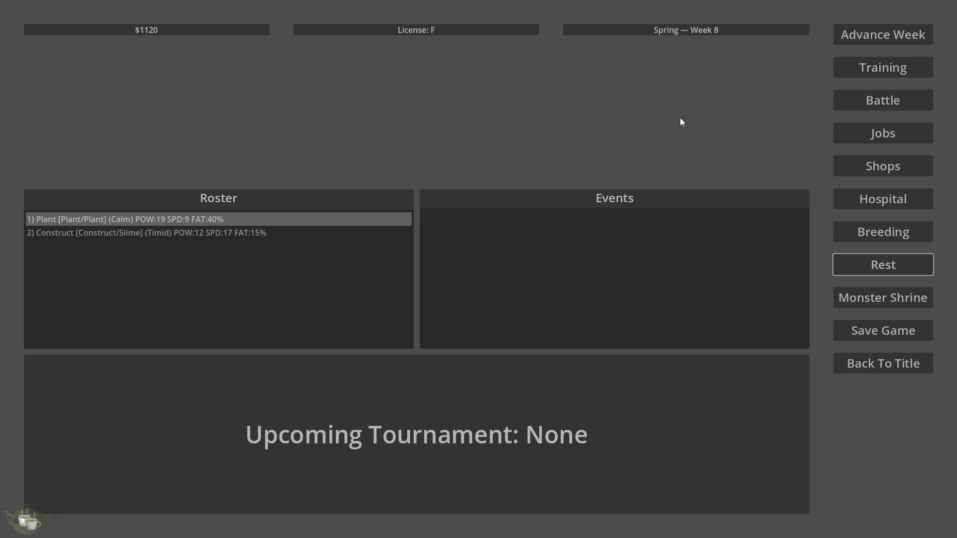
{"action": "left_click", "coordinate": [862, 365]}
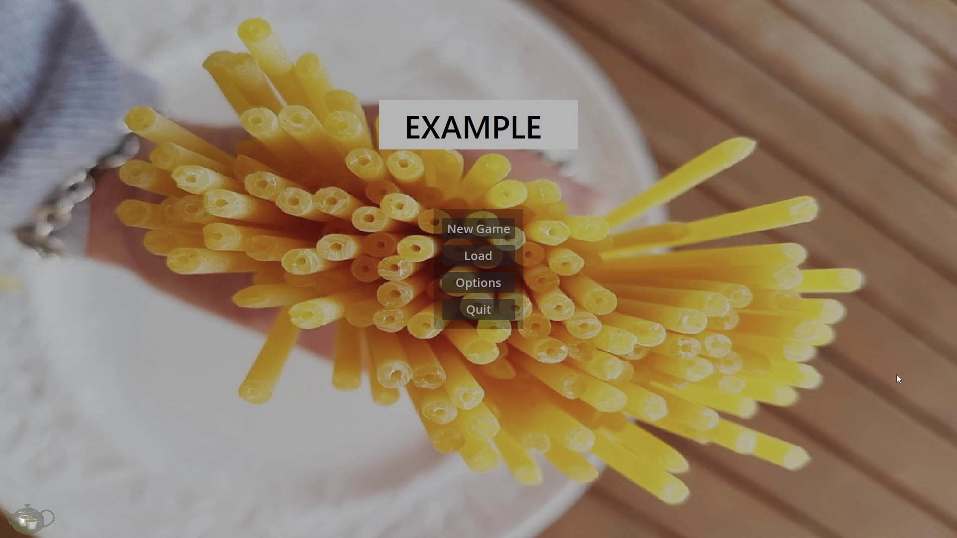
Quit the game, select all of jobsmenu.gd, and relaunch the project with Run Project
{"action": "left_click", "coordinate": [462, 309]}
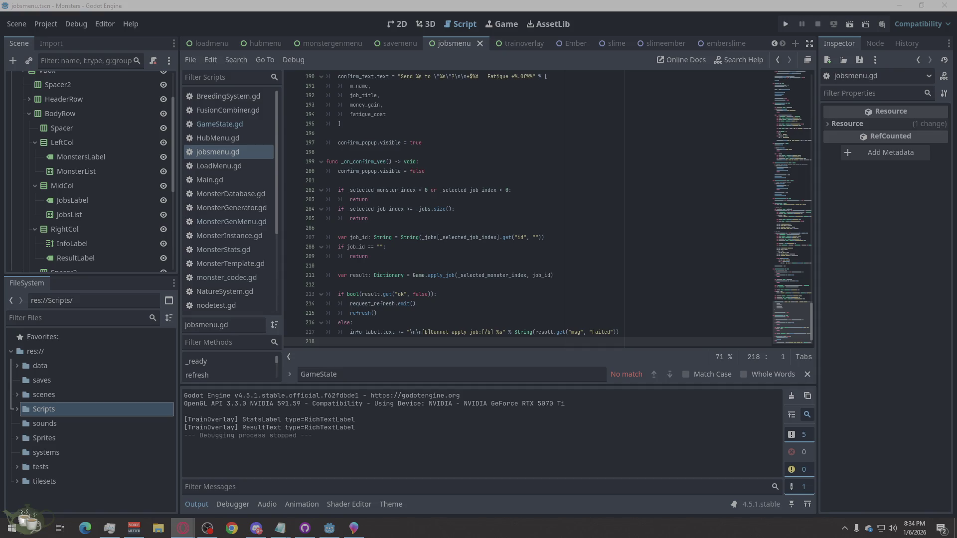
{"action": "right_click", "coordinate": [585, 227]}
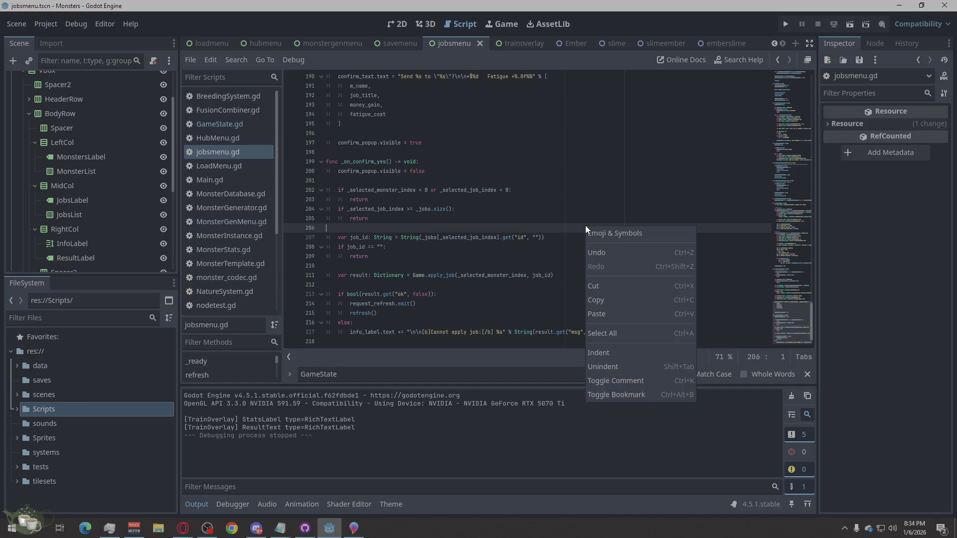
{"action": "left_click", "coordinate": [623, 334]}
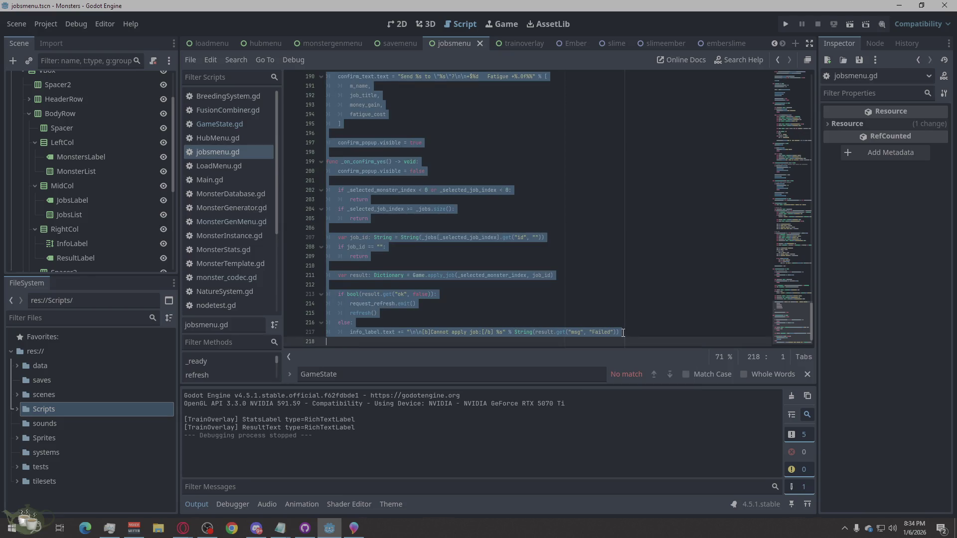
{"action": "key", "text": "Escape"}
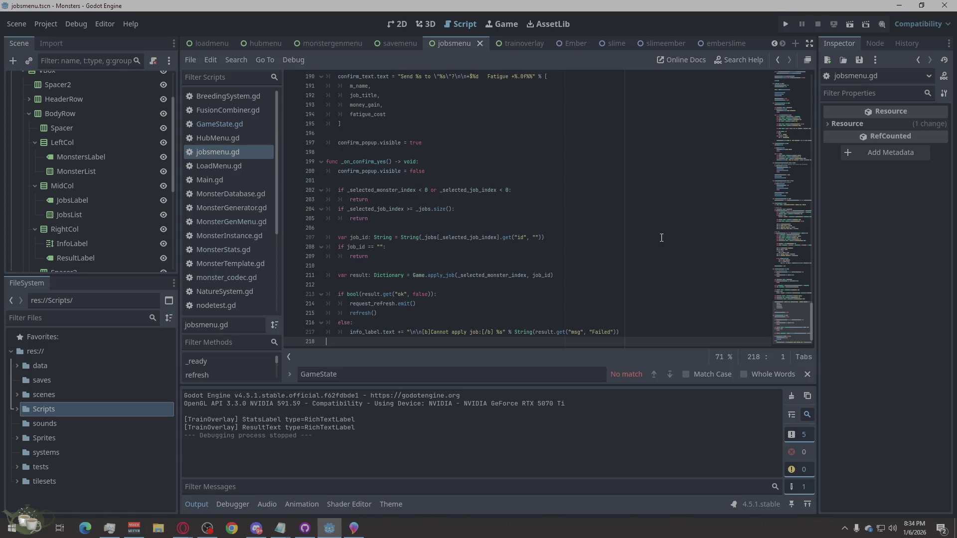
{"action": "scroll", "coordinate": [555, 218], "scroll_direction": "up", "scroll_amount": 5}
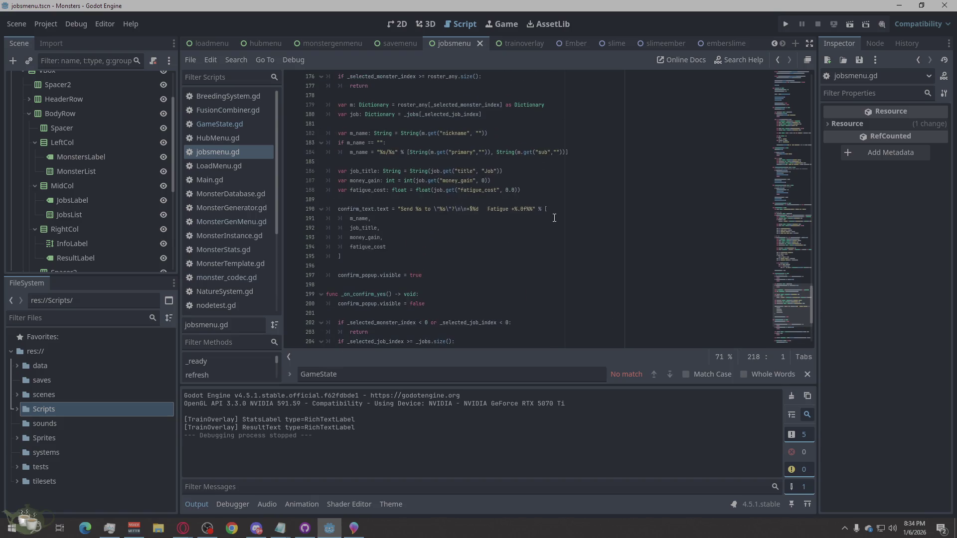
{"action": "left_click", "coordinate": [786, 25]}
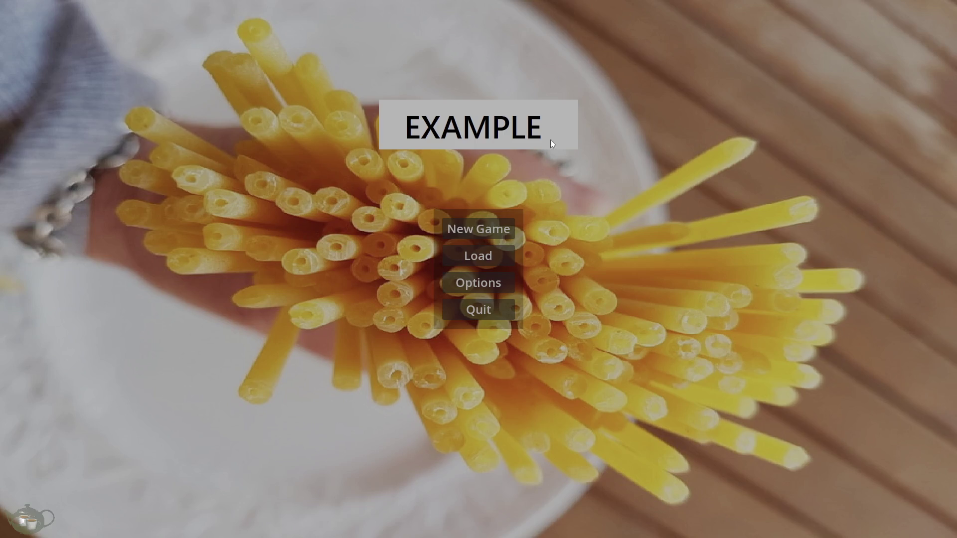
Start a new game, then generate a Plant/Beast monster at the Monster Shrine and add it to the roster
{"action": "left_click", "coordinate": [492, 226]}
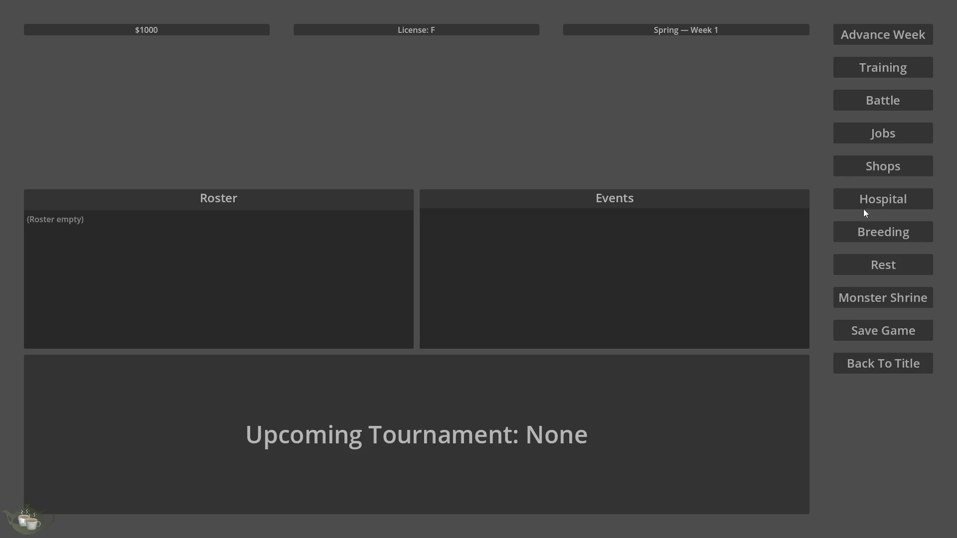
{"action": "left_click", "coordinate": [906, 136]}
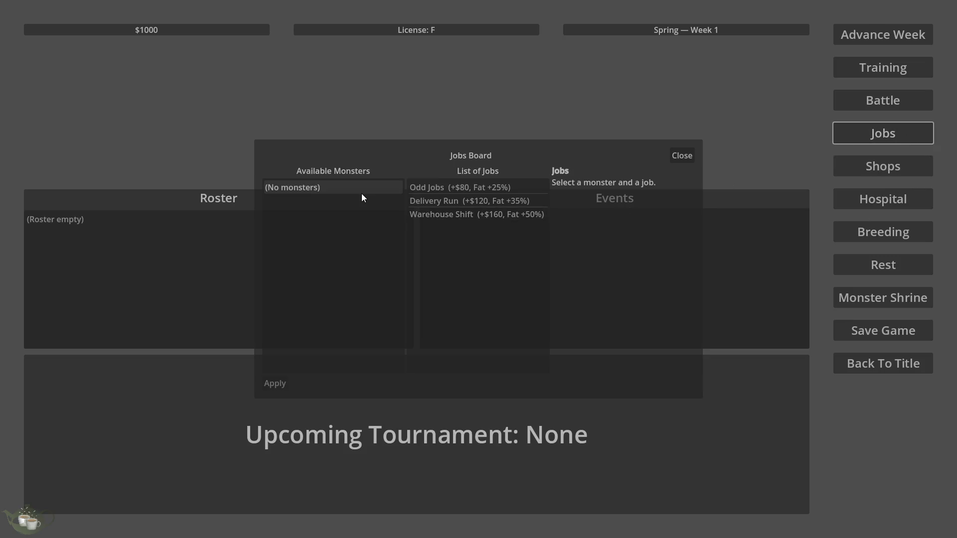
{"action": "left_click", "coordinate": [678, 155]}
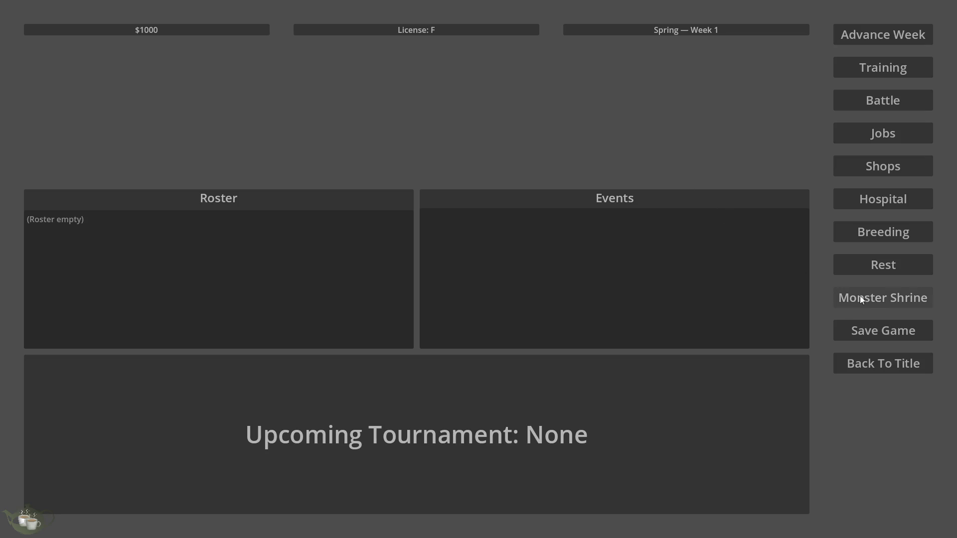
{"action": "left_click", "coordinate": [906, 298]}
{"action": "left_click", "coordinate": [40, 78]}
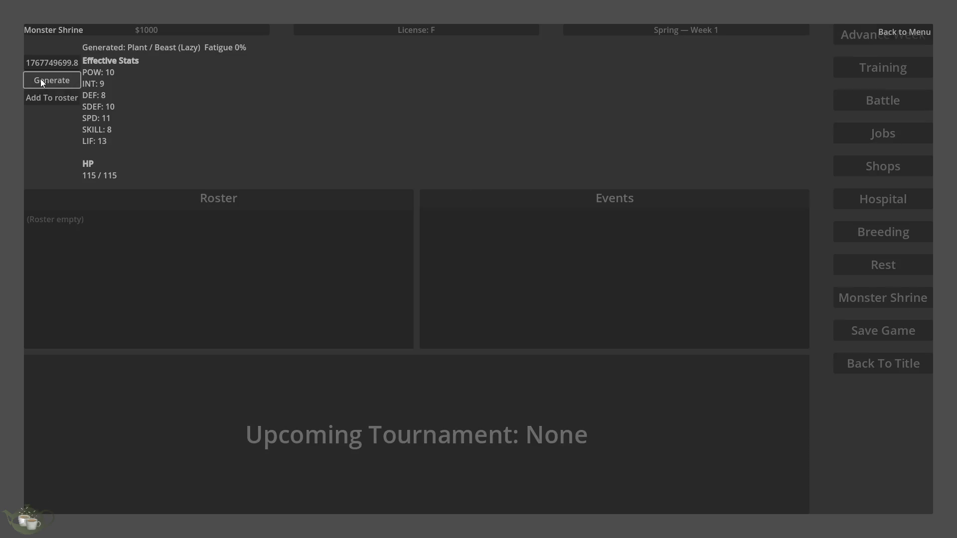
{"action": "left_click", "coordinate": [61, 94]}
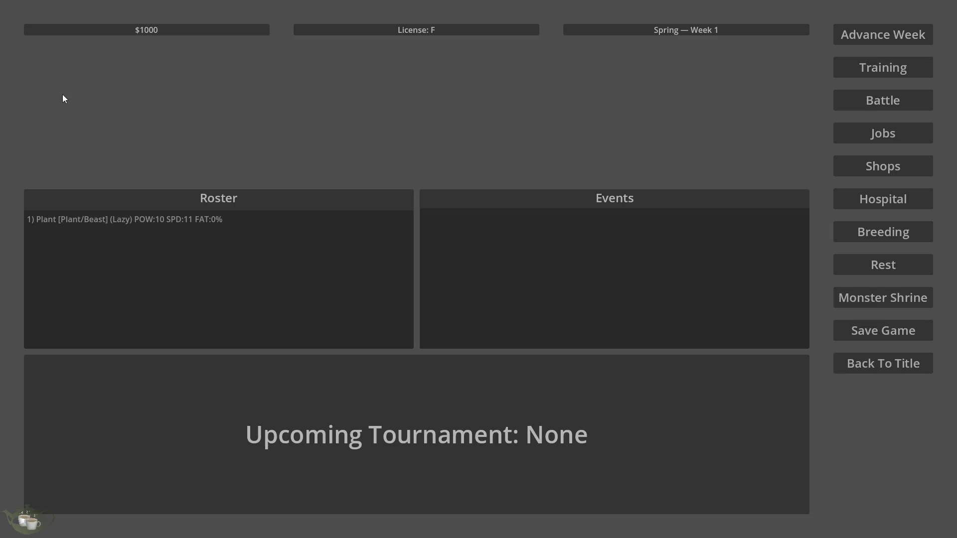
{"action": "left_click", "coordinate": [119, 225]}
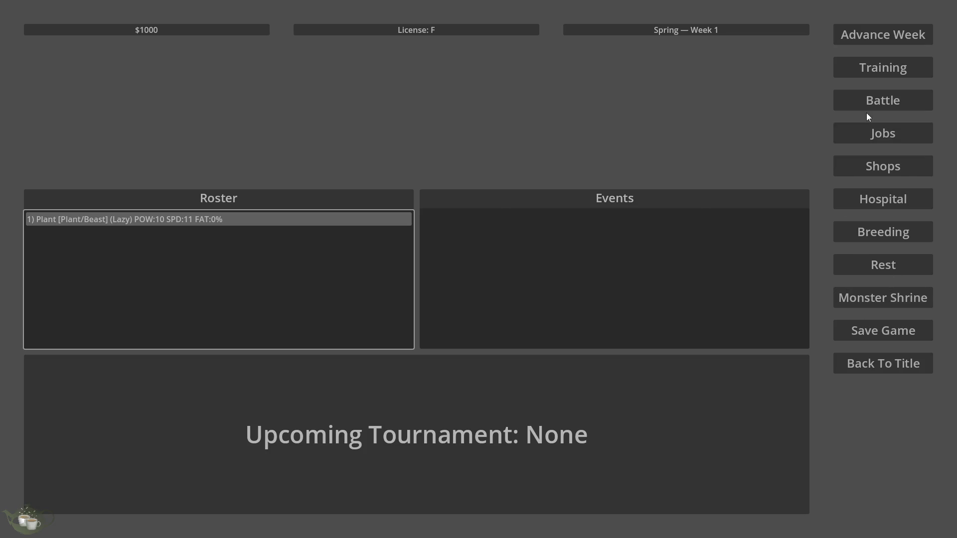
On the jobs board, assign the Plant/Beast monster to Odd Jobs and confirm
{"action": "left_click", "coordinate": [873, 131]}
{"action": "left_click", "coordinate": [280, 184]}
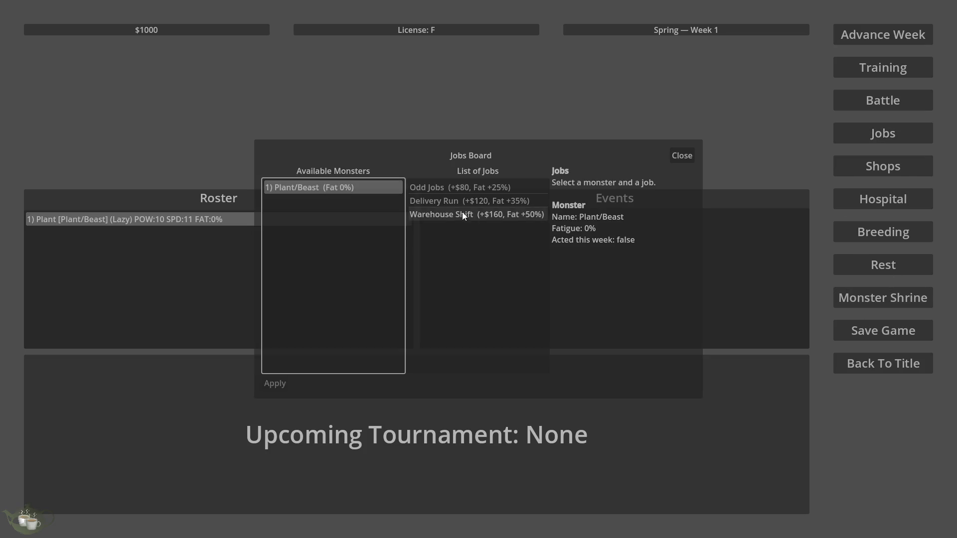
{"action": "left_click", "coordinate": [482, 187]}
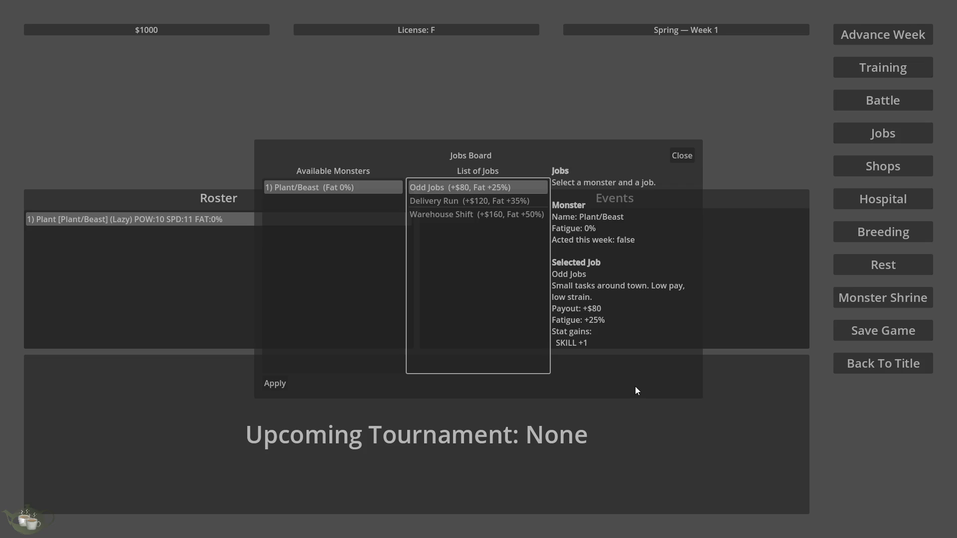
{"action": "left_click", "coordinate": [282, 385]}
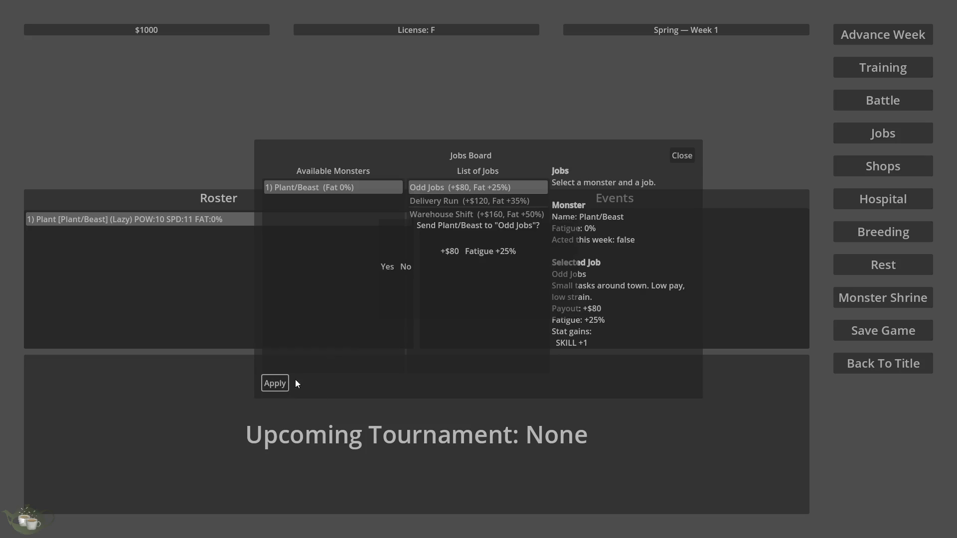
{"action": "left_click", "coordinate": [389, 266]}
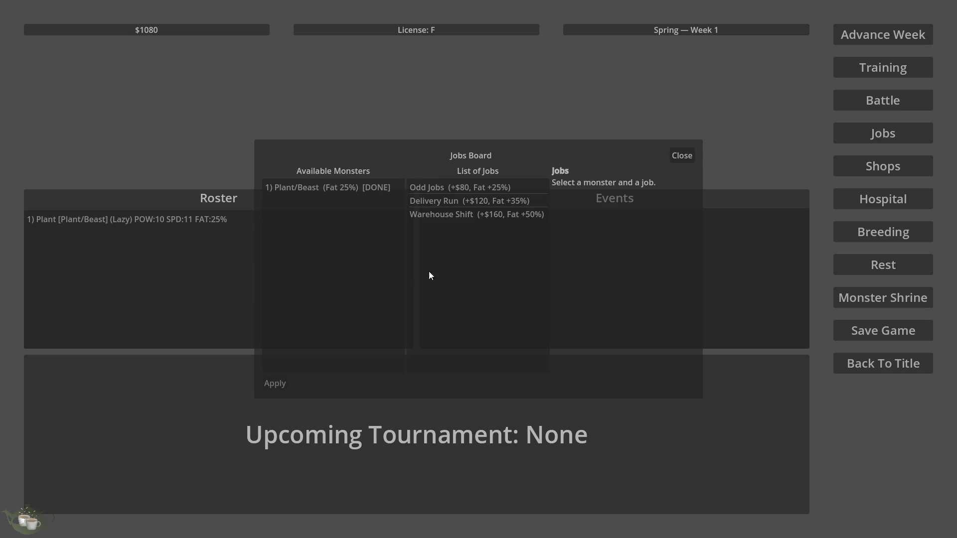
Advance the game to Spring Week 2, then go back to the title screen
{"action": "left_click", "coordinate": [691, 156]}
{"action": "left_click", "coordinate": [869, 32]}
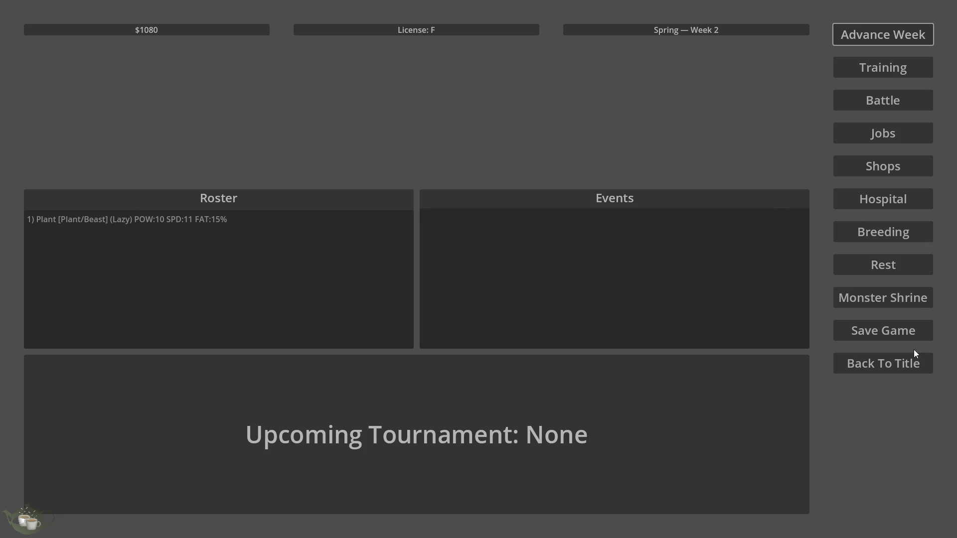
{"action": "left_click", "coordinate": [842, 363]}
Quit the game, collapse JobsMenu's VBox and Panel branches, and switch to the hubmenu scene
{"action": "left_click", "coordinate": [477, 305]}
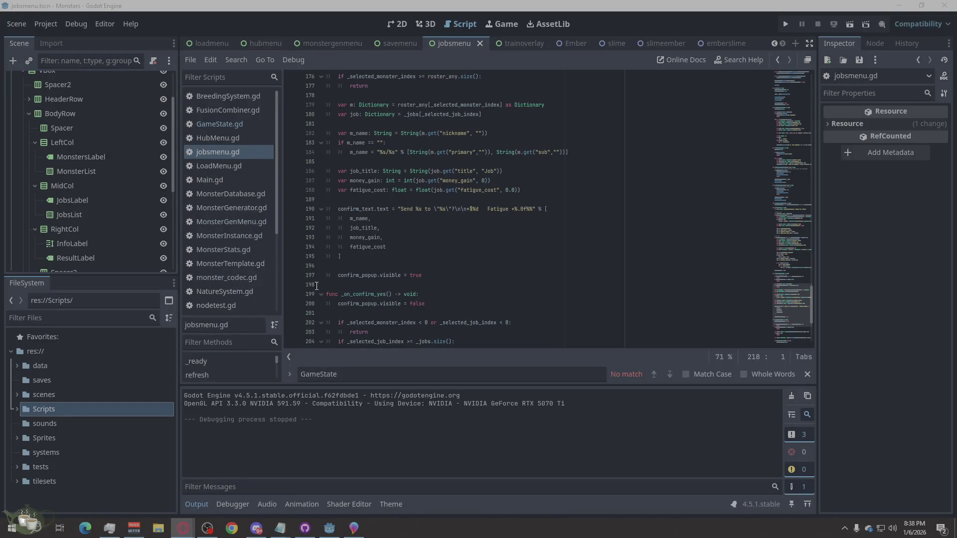
{"action": "scroll", "coordinate": [67, 184], "scroll_direction": "up", "scroll_amount": 3}
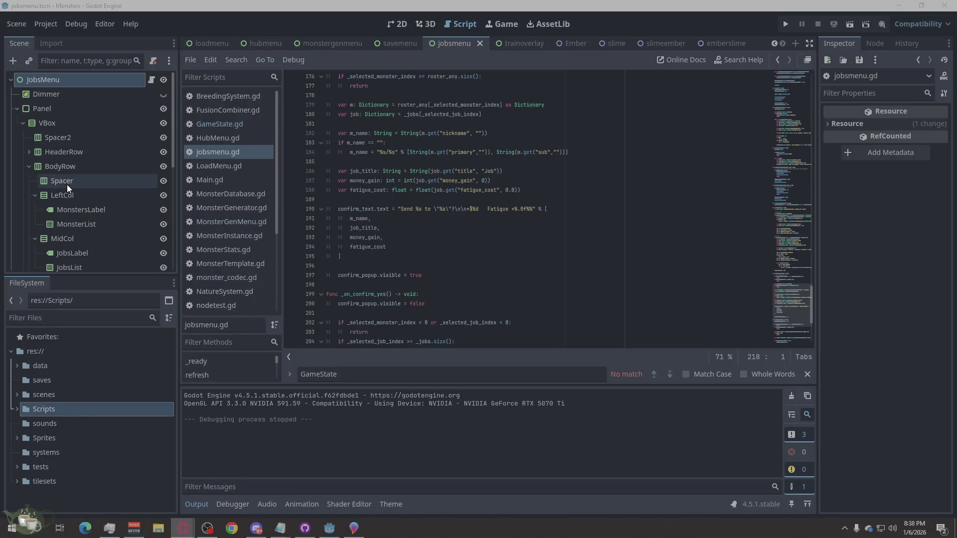
{"action": "left_click", "coordinate": [23, 124]}
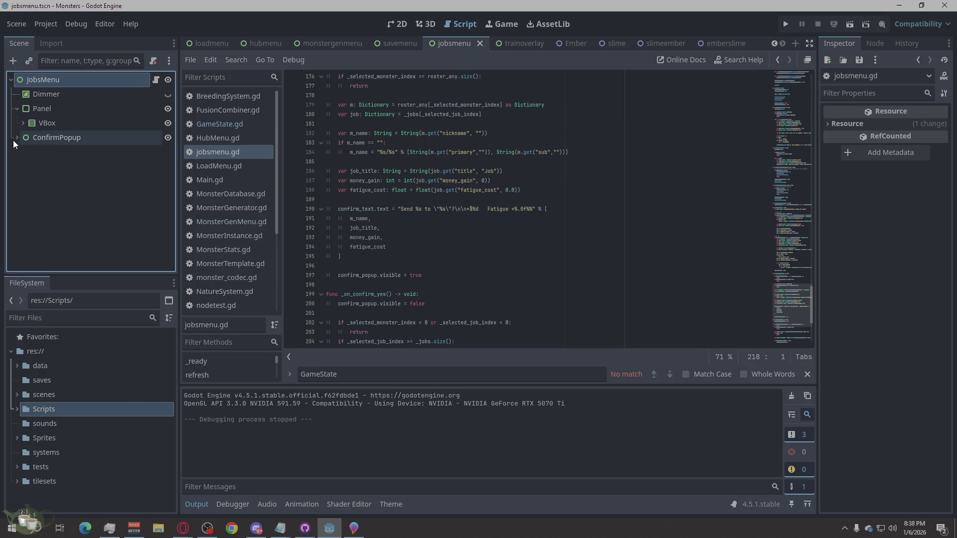
{"action": "left_click", "coordinate": [17, 108]}
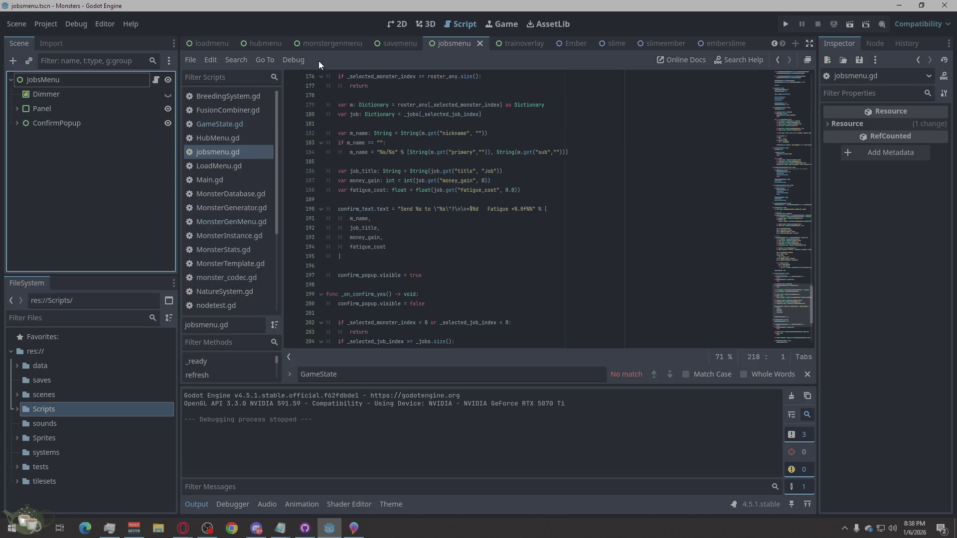
{"action": "left_click", "coordinate": [259, 46]}
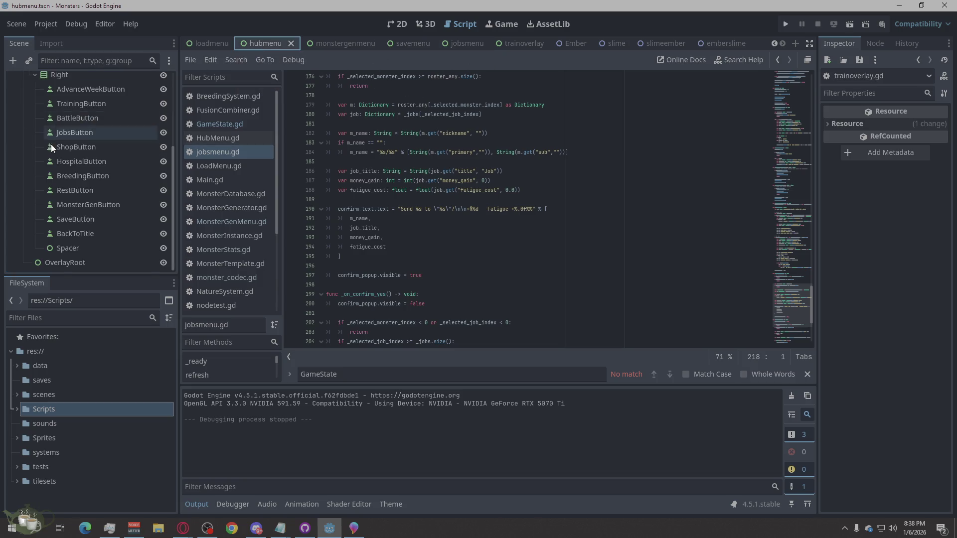
Add a Control node under Root and name it WeekConfirmPopup
{"action": "left_click", "coordinate": [17, 122]}
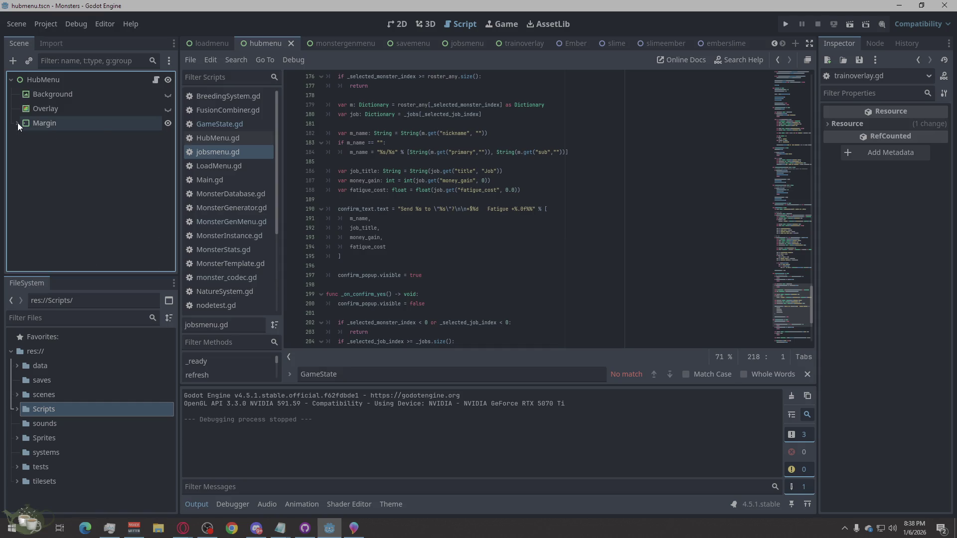
{"action": "left_click", "coordinate": [28, 152]}
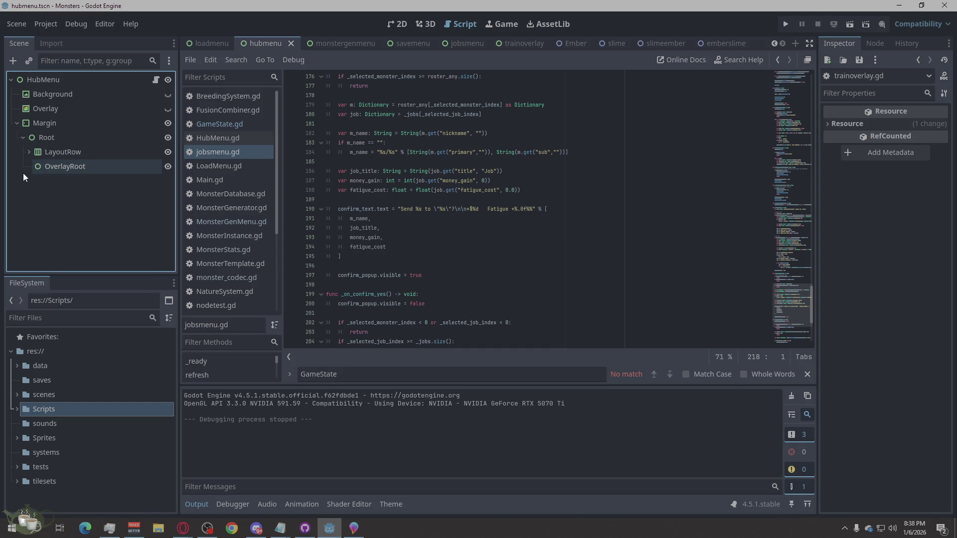
{"action": "left_click", "coordinate": [43, 136]}
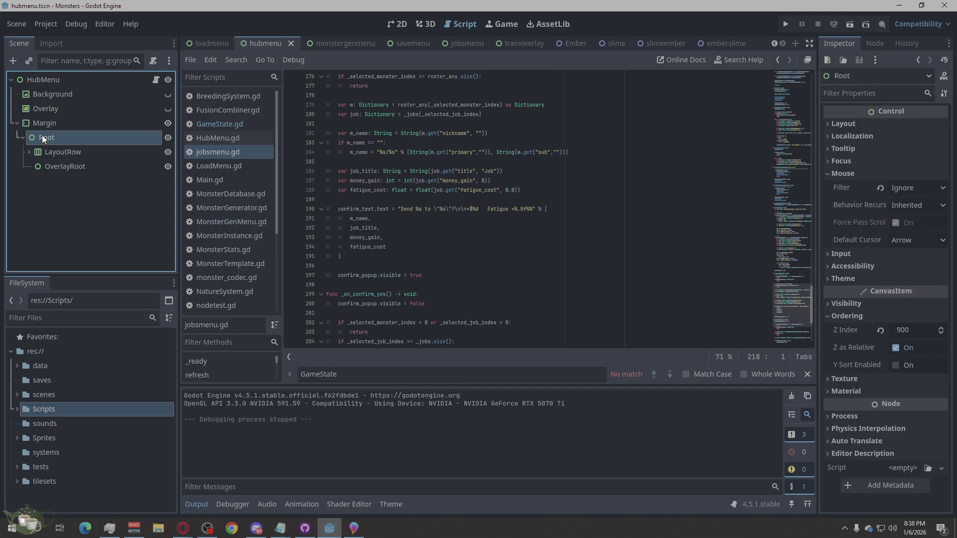
{"action": "right_click", "coordinate": [44, 139]}
{"action": "left_click", "coordinate": [98, 142]}
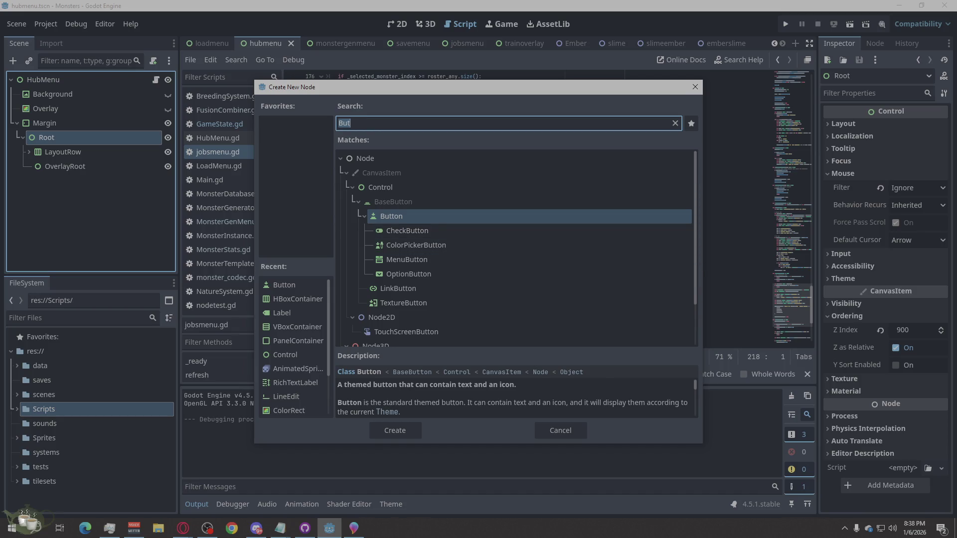
{"action": "type", "text": "cont"}
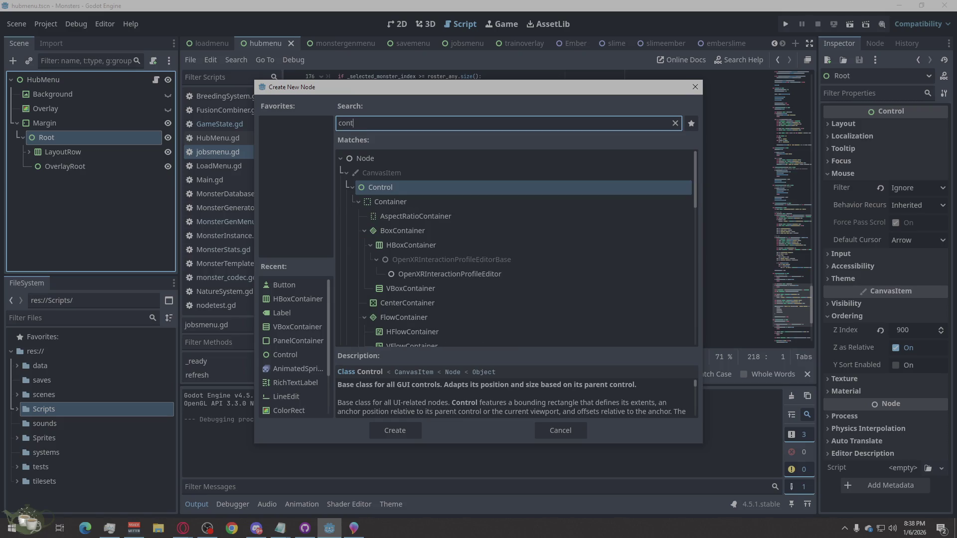
{"action": "left_click", "coordinate": [385, 429]}
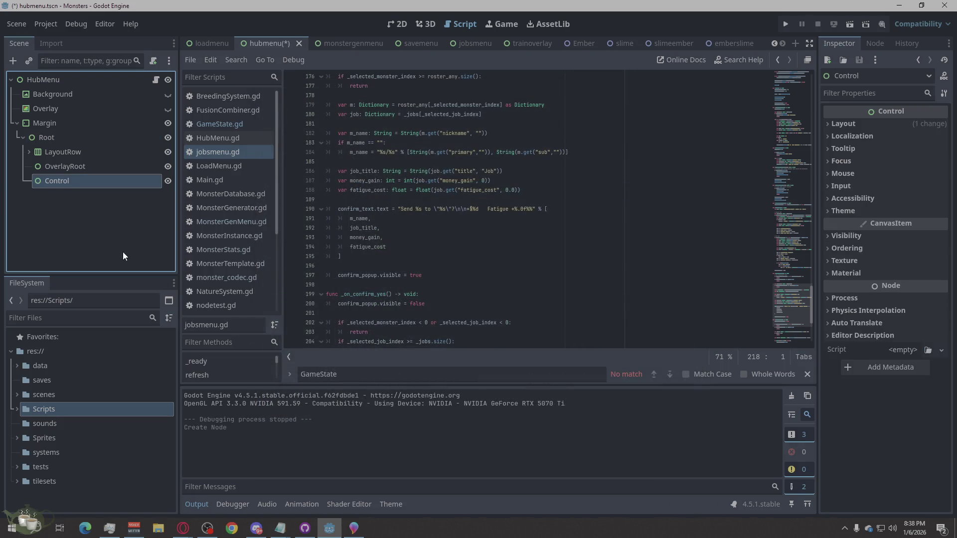
{"action": "double_click", "coordinate": [79, 181]}
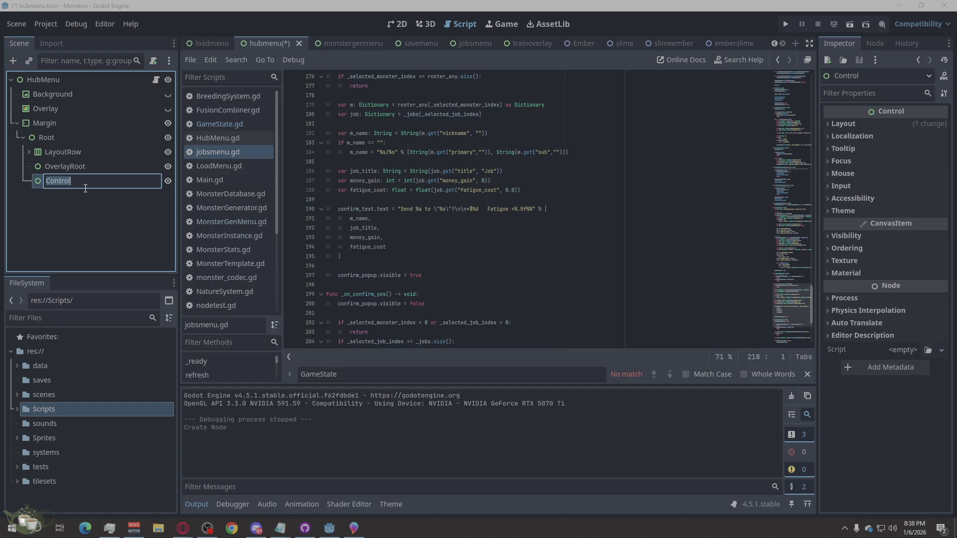
{"action": "type", "text": "C"}
{"action": "type", "text": "WeekConfirm"}
{"action": "type", "text": "Popup"}
{"action": "key", "text": "Return"}
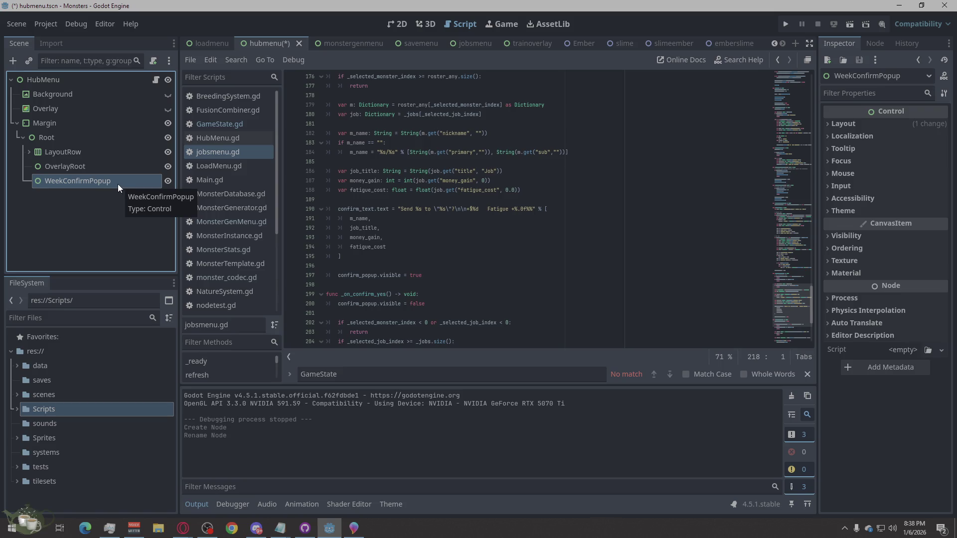
Add a PanelContainer under WeekConfirmPopup and a Label inside it
{"action": "right_click", "coordinate": [86, 189]}
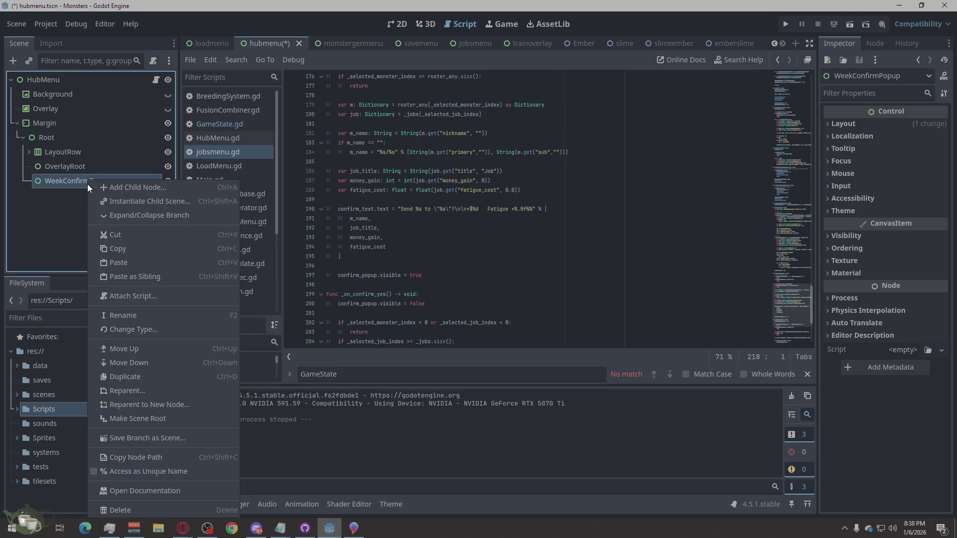
{"action": "left_click", "coordinate": [132, 190]}
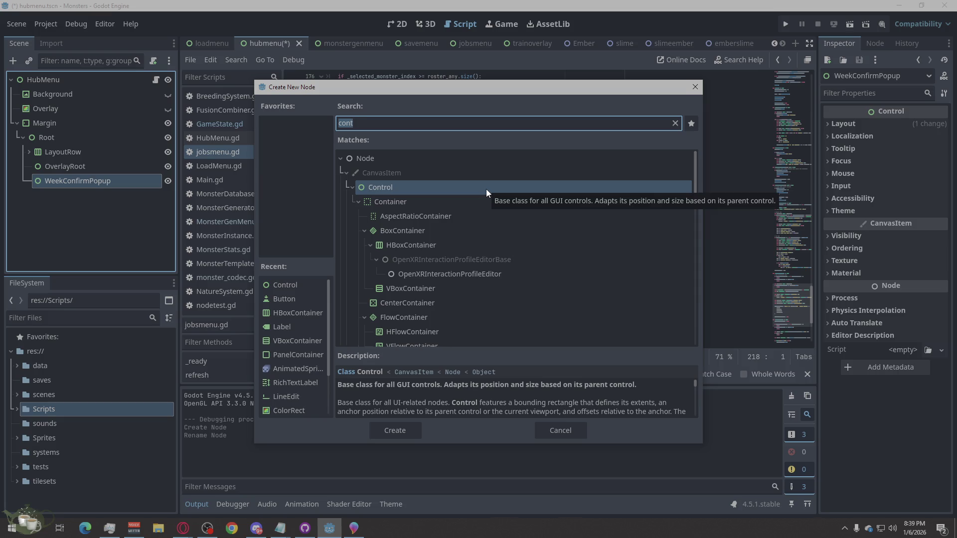
{"action": "type", "text": "panel"}
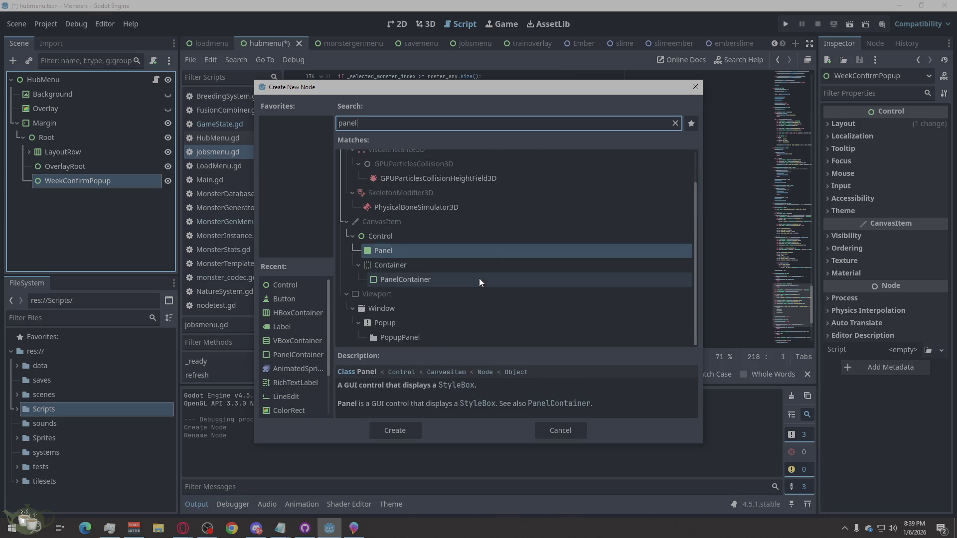
{"action": "left_click", "coordinate": [404, 279]}
{"action": "left_click", "coordinate": [390, 429]}
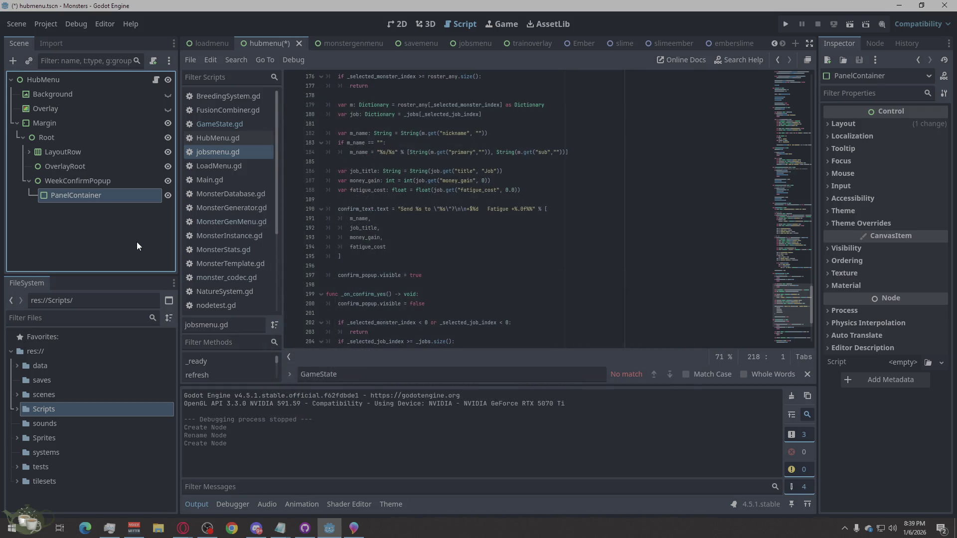
{"action": "key", "text": "ctrl+a"}
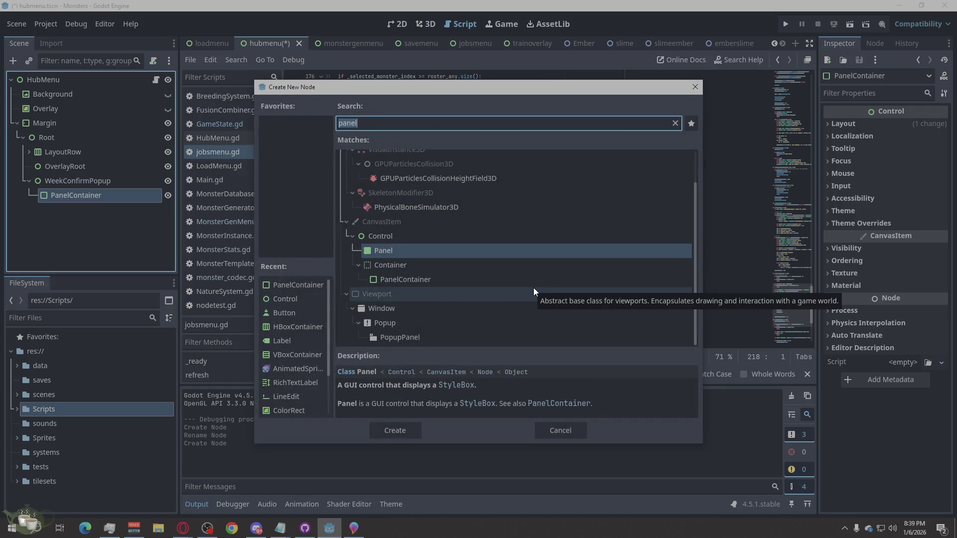
{"action": "type", "text": "Con"}
{"action": "key", "text": "BackSpace"}
{"action": "key", "text": "BackSpace"}
{"action": "key", "text": "BackSpace"}
{"action": "type", "text": "label"}
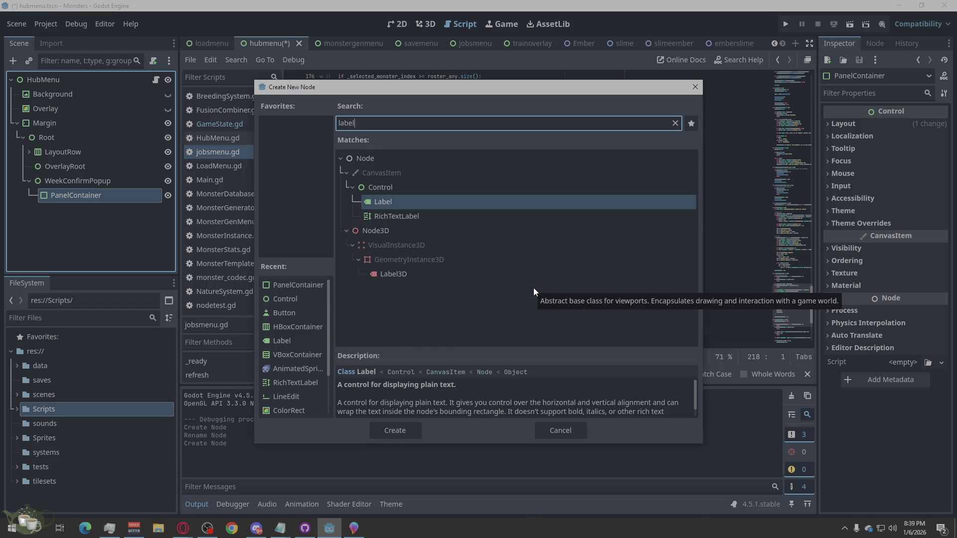
{"action": "left_click", "coordinate": [393, 431]}
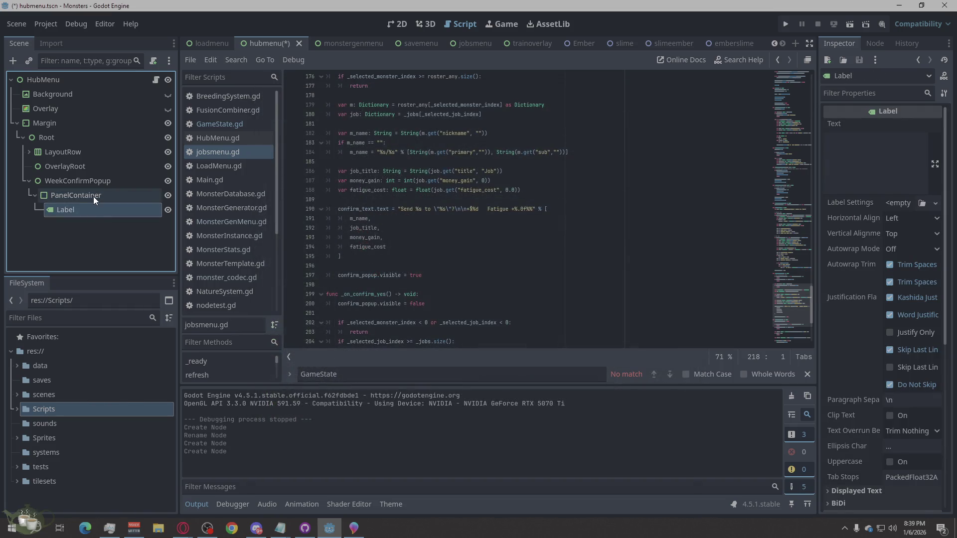
Add an HBoxContainer to the PanelContainer with a Button inside, then duplicate the Button
{"action": "right_click", "coordinate": [94, 197]}
{"action": "left_click", "coordinate": [139, 187]}
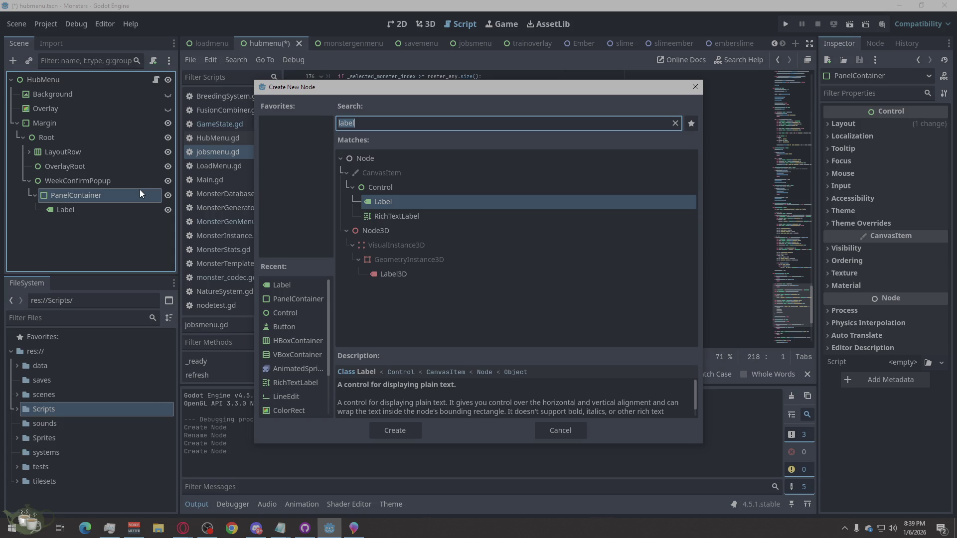
{"action": "type", "text": "Hbox"}
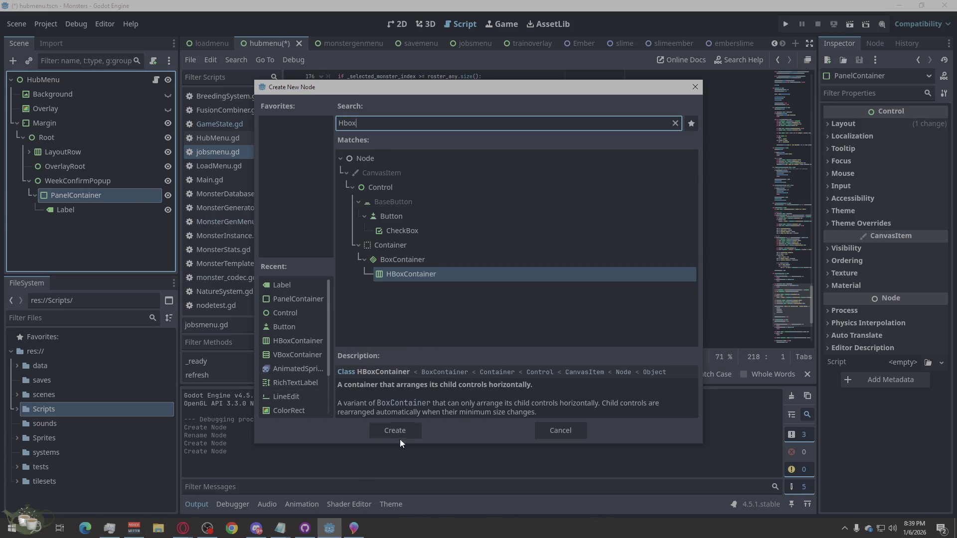
{"action": "left_click", "coordinate": [391, 427]}
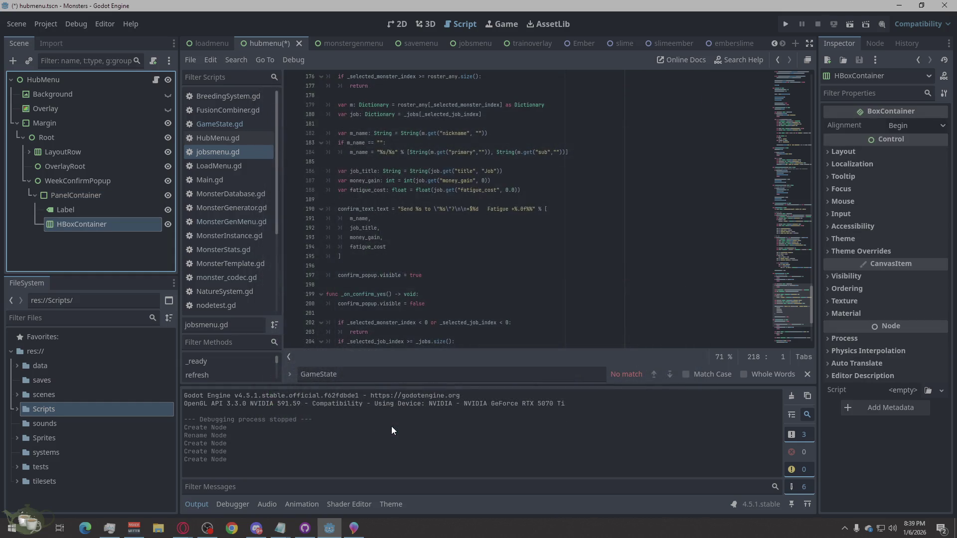
{"action": "right_click", "coordinate": [89, 225]}
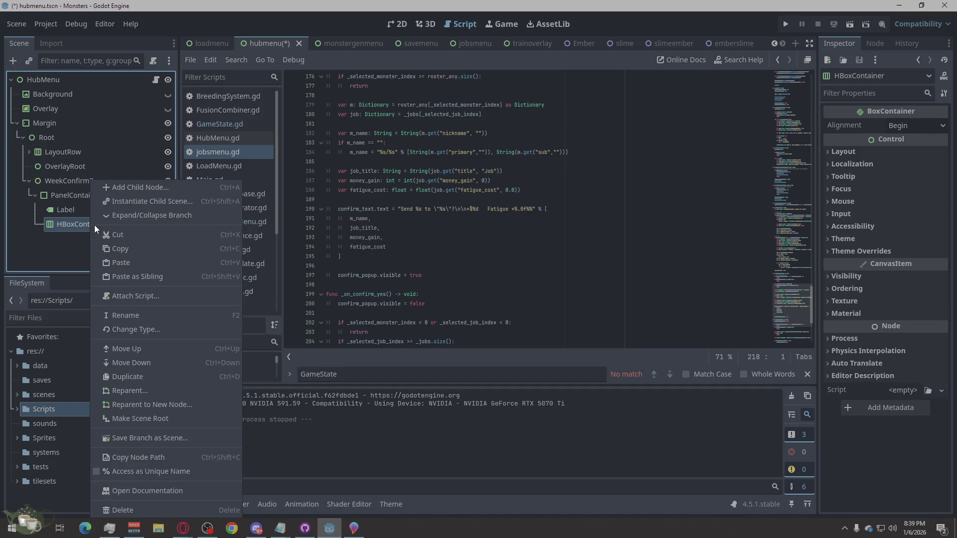
{"action": "left_click", "coordinate": [144, 187]}
{"action": "type", "text": "button"}
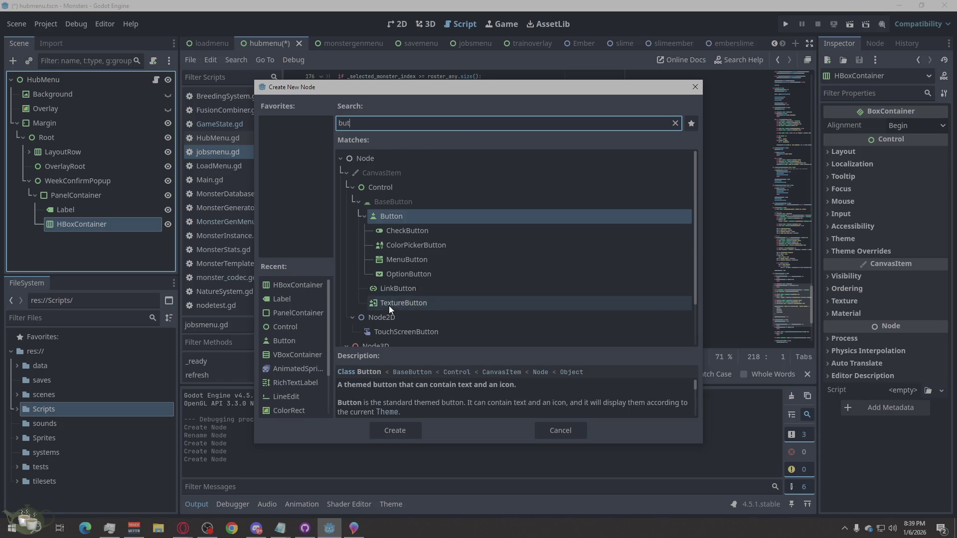
{"action": "left_click", "coordinate": [395, 431]}
{"action": "right_click", "coordinate": [91, 247]}
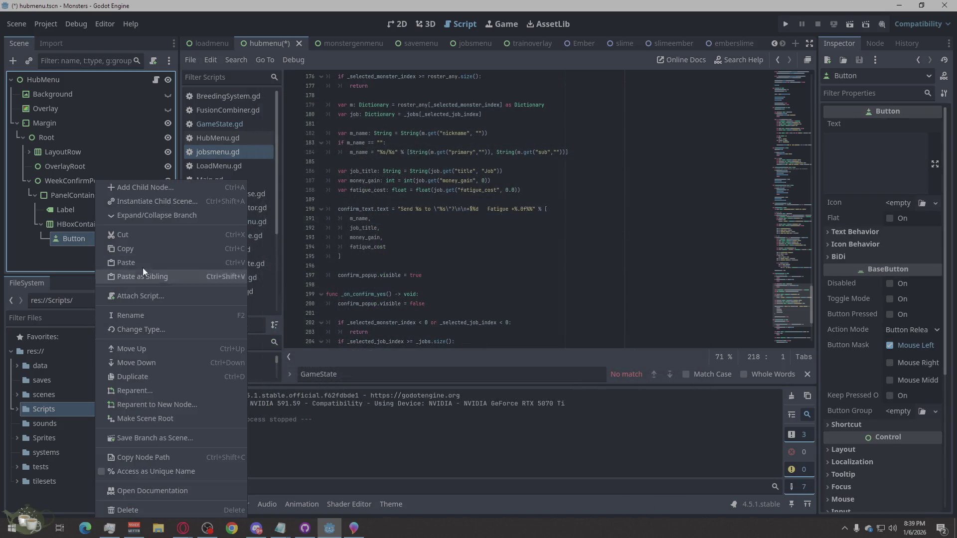
{"action": "left_click", "coordinate": [135, 377]}
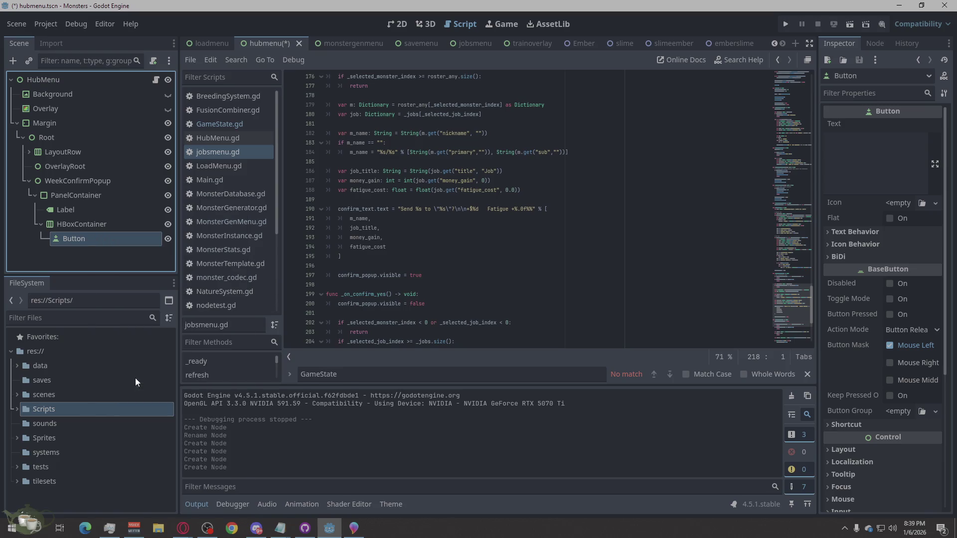
Rename Button to YesButton and Button2 to NoButton
{"action": "left_click", "coordinate": [89, 240]}
{"action": "left_click", "coordinate": [88, 241]}
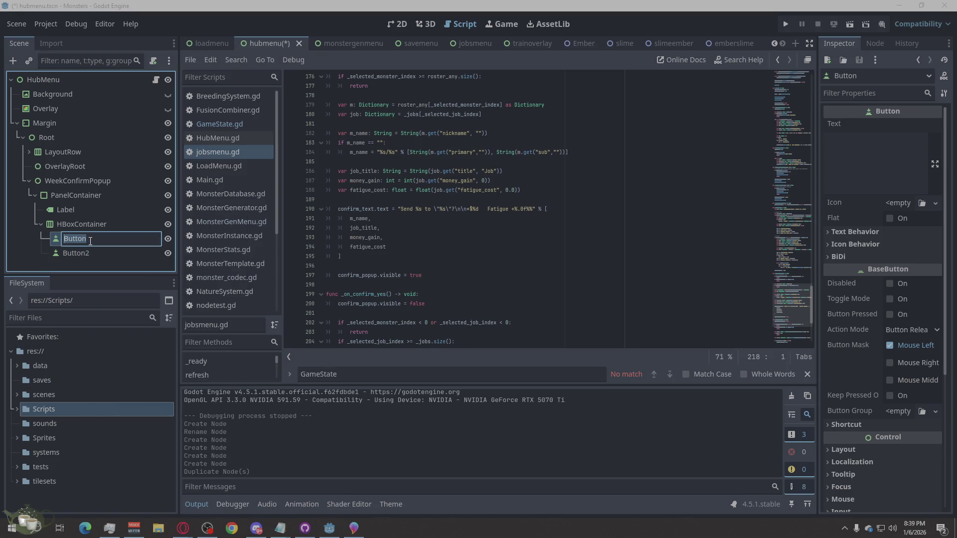
{"action": "type", "text": "YesButton"}
{"action": "left_click", "coordinate": [93, 252]}
{"action": "left_click", "coordinate": [94, 253]}
{"action": "type", "text": "NoButton"}
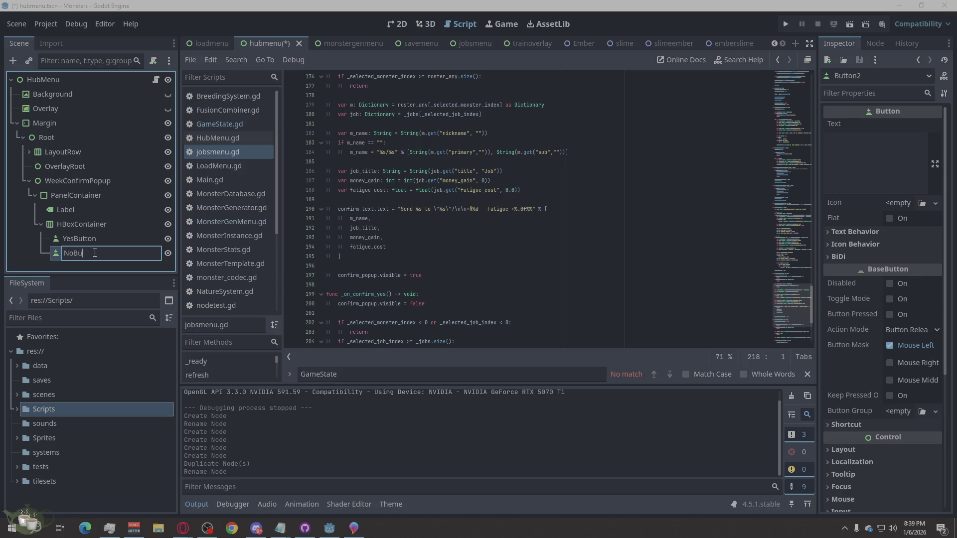
{"action": "key", "text": "Return"}
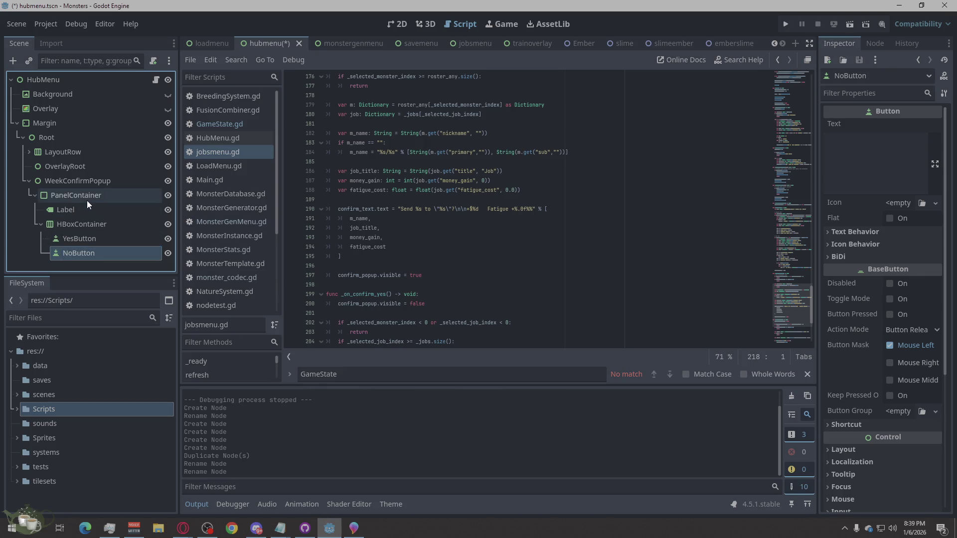
Rename Label to ConfirmLabel, HBoxContainer to VBox and PanelContainer to Panel
{"action": "double_click", "coordinate": [61, 209]}
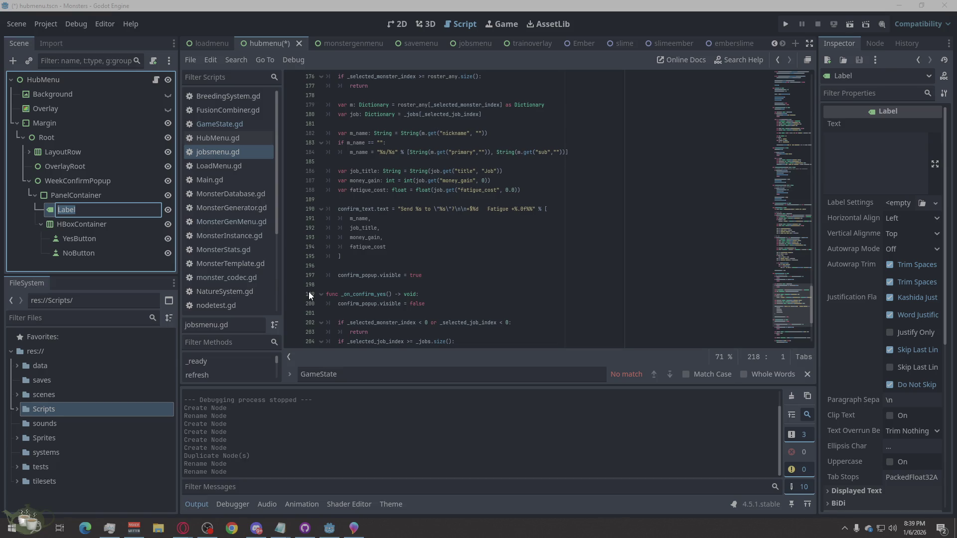
{"action": "type", "text": "Confirm"}
{"action": "type", "text": "Label"}
{"action": "key", "text": "Return"}
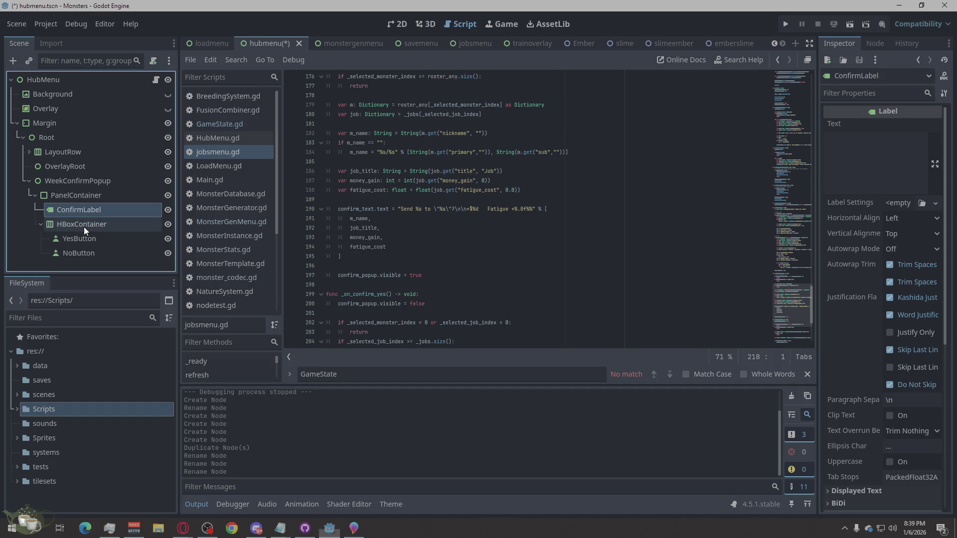
{"action": "double_click", "coordinate": [84, 226]}
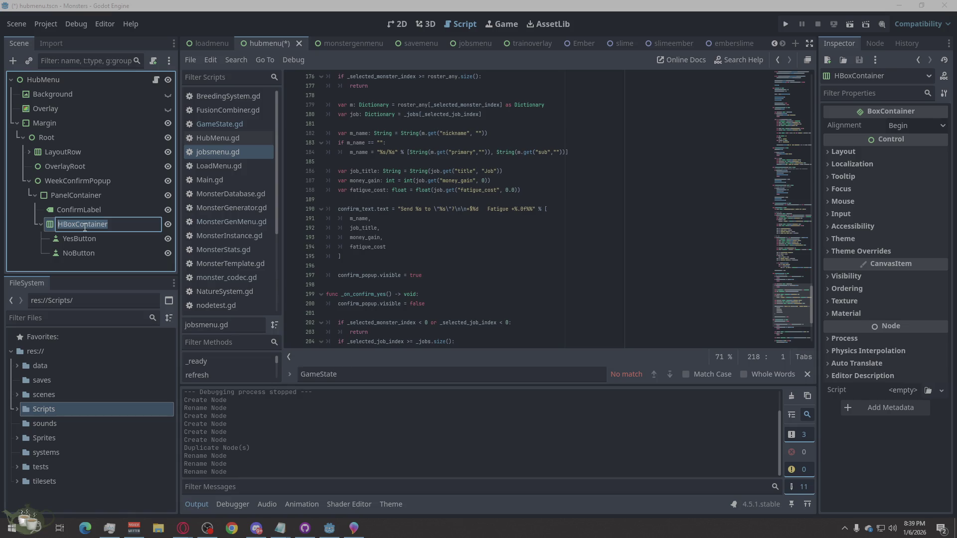
{"action": "type", "text": "VBox"}
{"action": "double_click", "coordinate": [79, 196]}
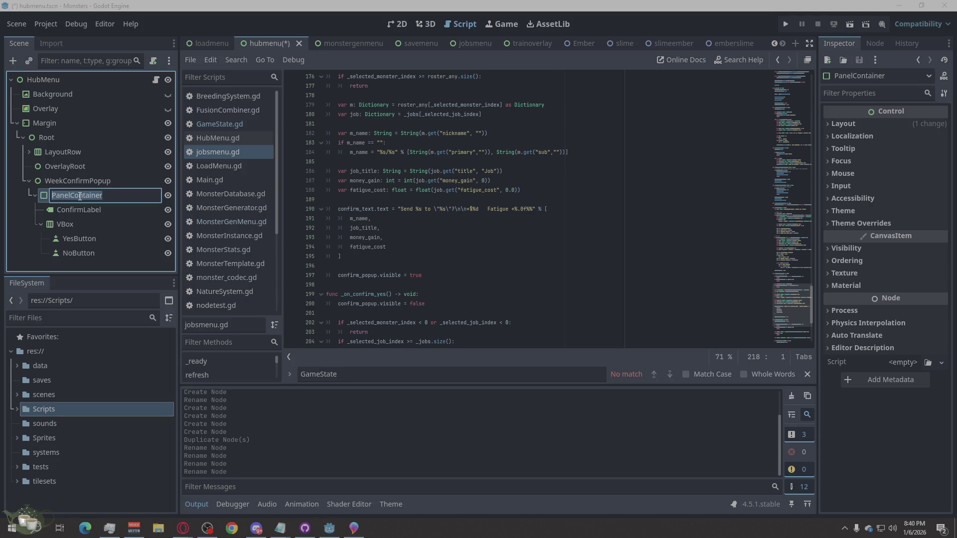
{"action": "type", "text": "Pn"}
{"action": "type", "text": "nel"}
{"action": "key", "text": "Return"}
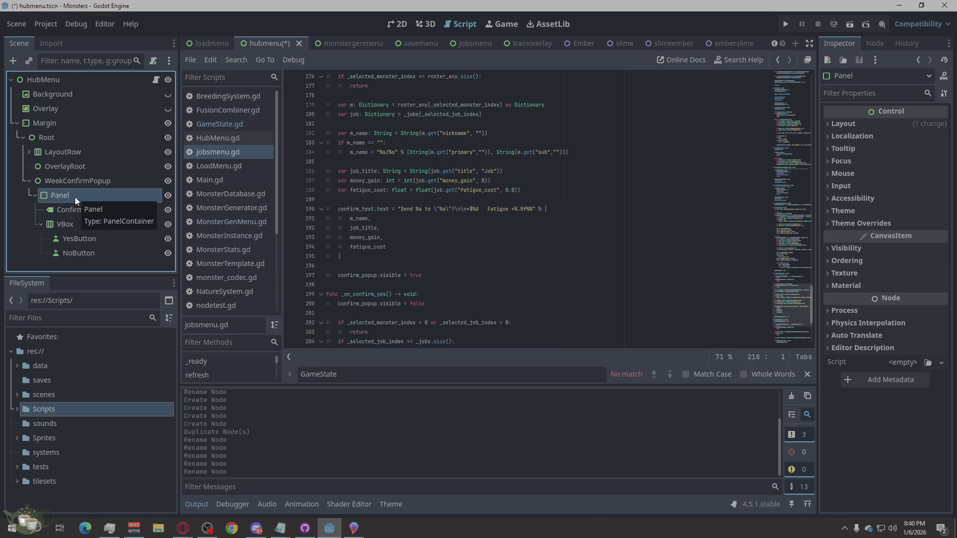
Toggle WeekConfirmPopup's visibility off and back on, then switch to the 2D view
{"action": "left_click", "coordinate": [168, 181]}
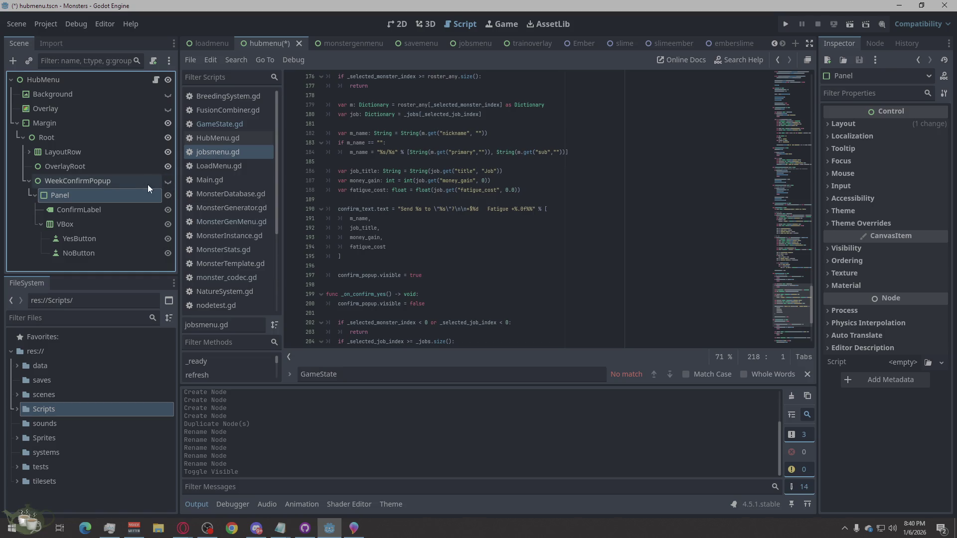
{"action": "left_click", "coordinate": [167, 181]}
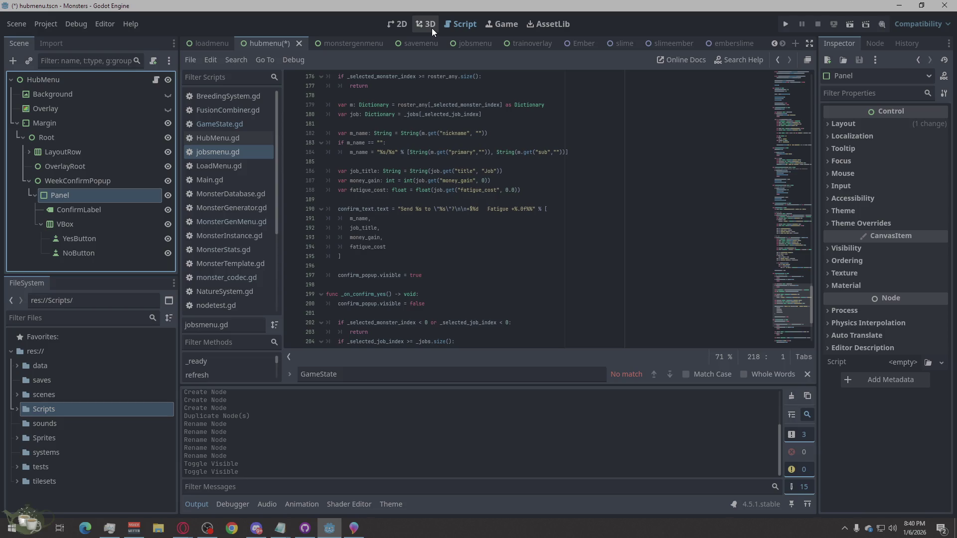
{"action": "left_click", "coordinate": [402, 24]}
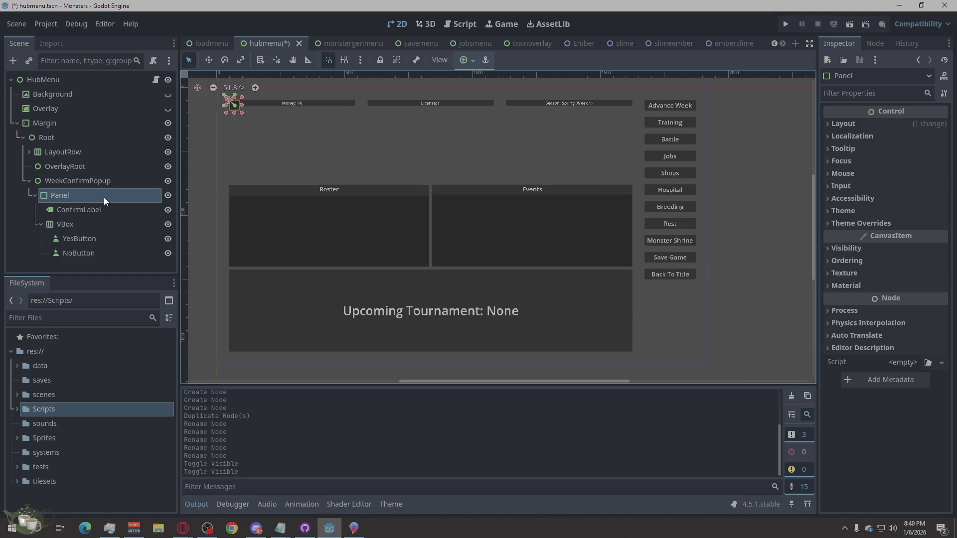
Set WeekConfirmPopup's layout mode to Anchors with the Center anchor preset
{"action": "left_click", "coordinate": [100, 180]}
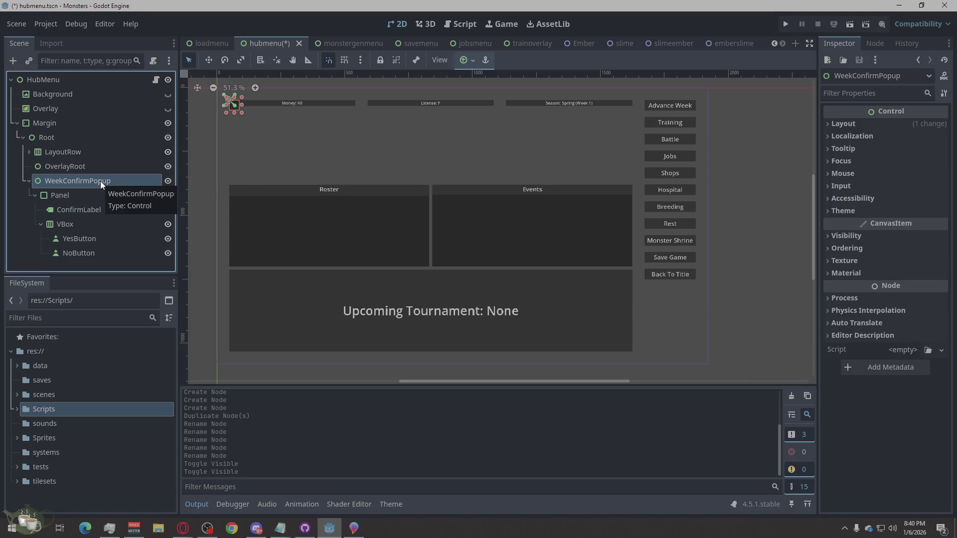
{"action": "right_click", "coordinate": [100, 181]}
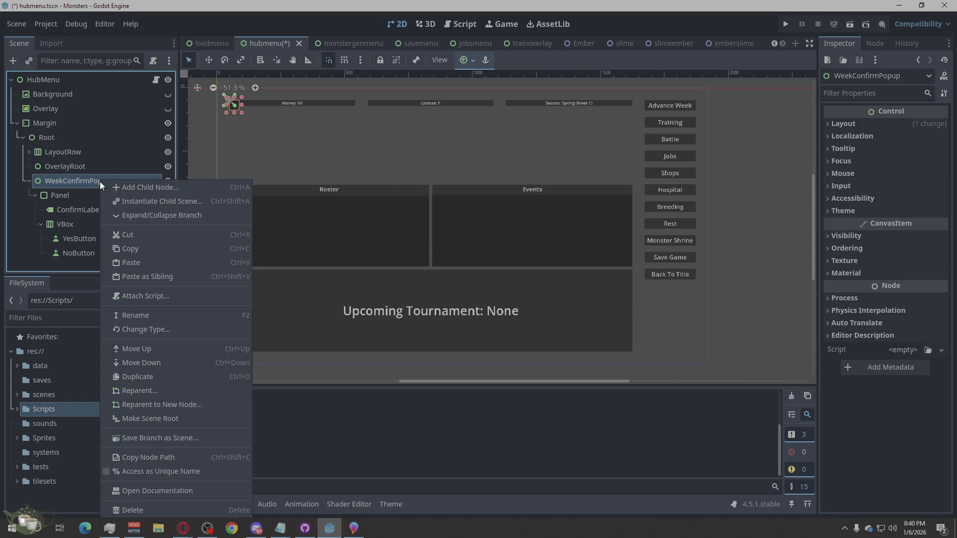
{"action": "left_click", "coordinate": [62, 181]}
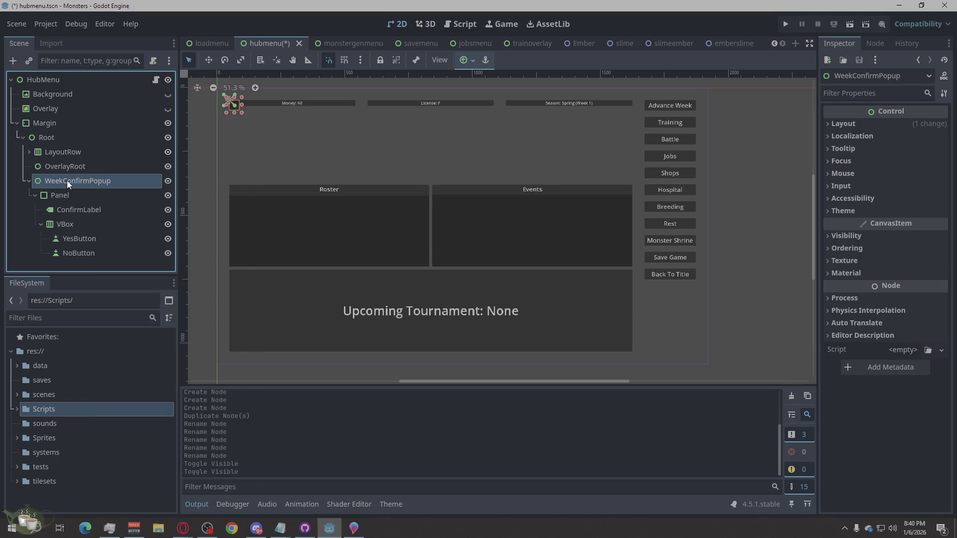
{"action": "left_click", "coordinate": [857, 125]}
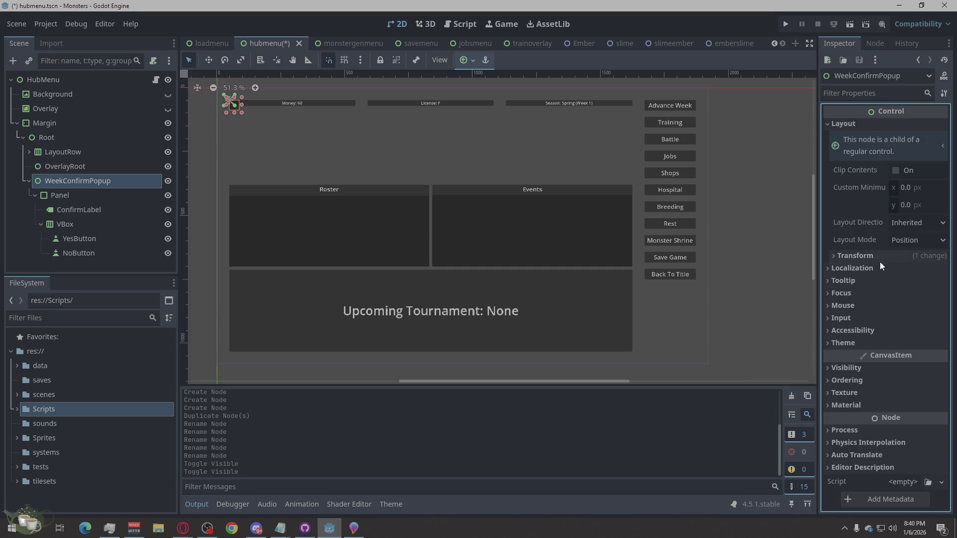
{"action": "left_click", "coordinate": [905, 240]}
{"action": "left_click", "coordinate": [914, 270]}
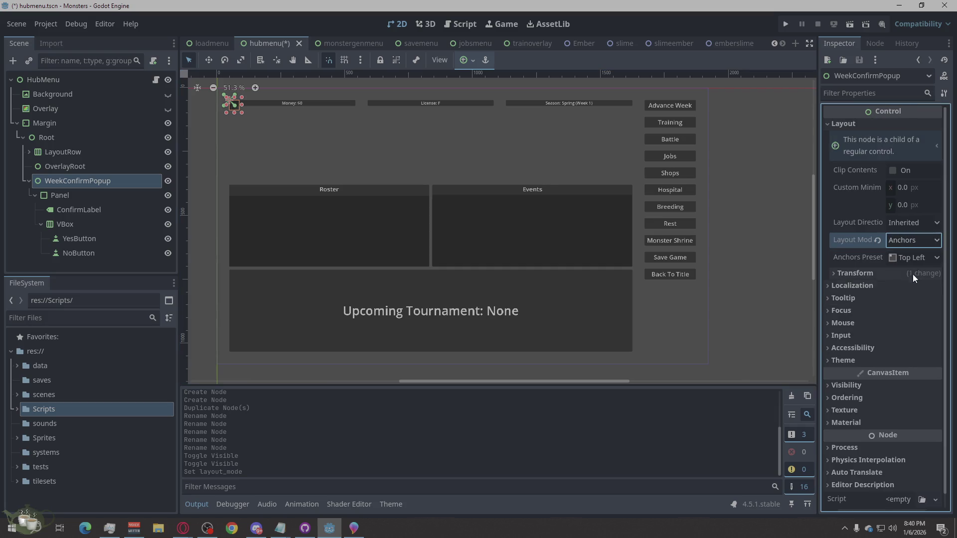
{"action": "left_click", "coordinate": [913, 257]}
{"action": "left_click", "coordinate": [916, 422]}
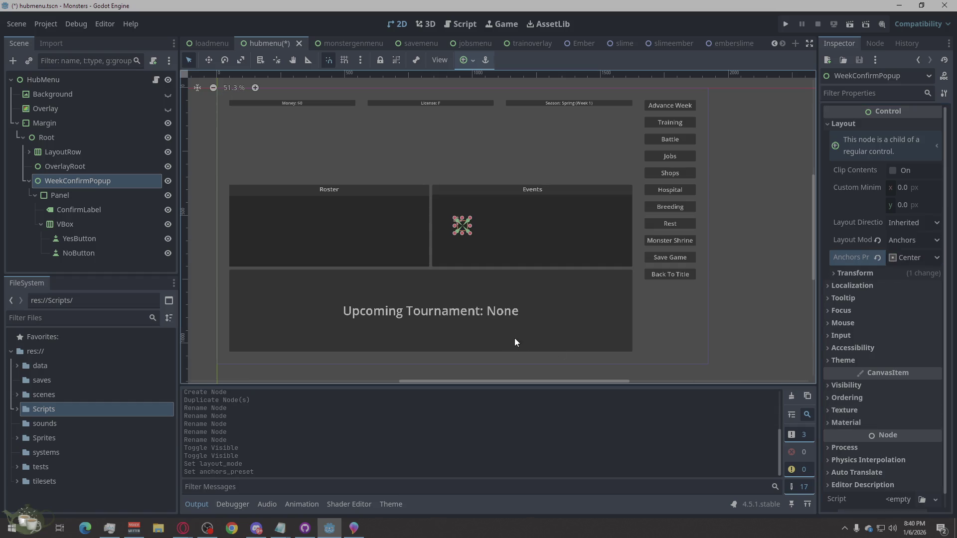
Give WeekConfirmPopup a custom minimum size of 900 × 520 px
{"action": "left_click", "coordinate": [902, 188]}
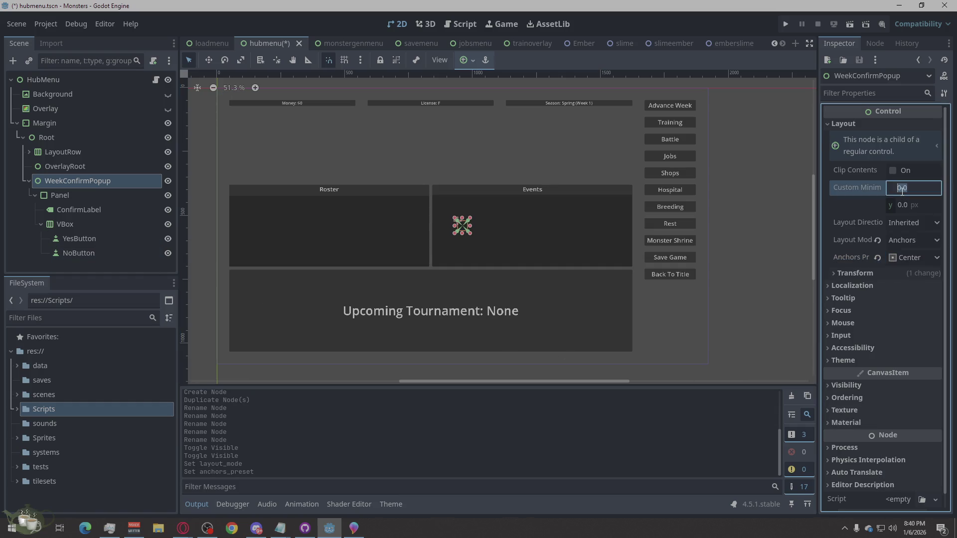
{"action": "type", "text": "900"}
{"action": "left_click", "coordinate": [909, 207]}
{"action": "type", "text": "520"}
{"action": "key", "text": "Return"}
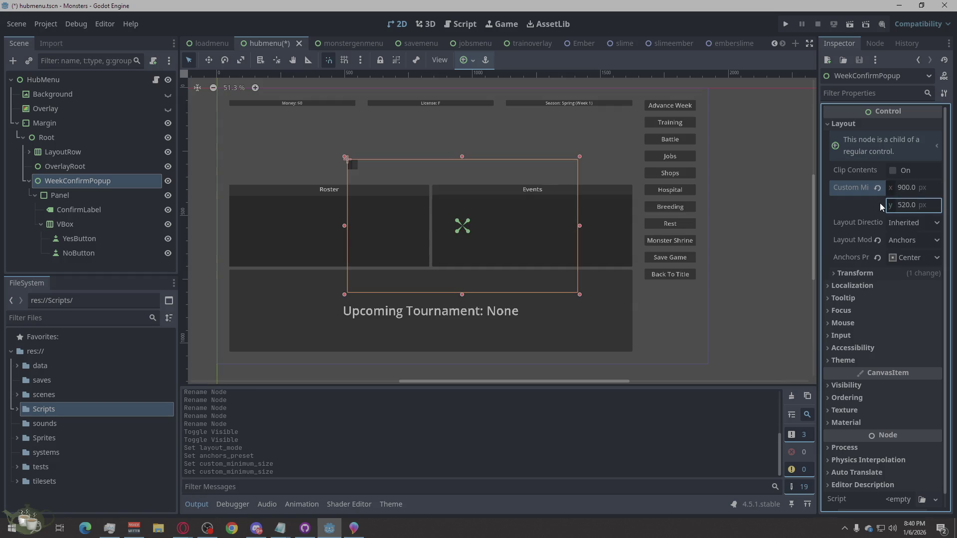
{"action": "left_click", "coordinate": [67, 201]}
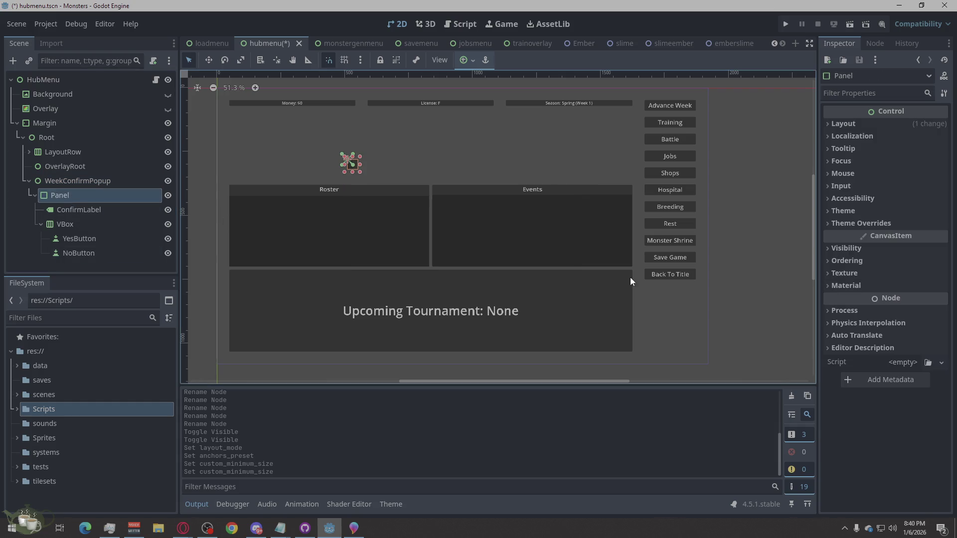
Set the Panel's layout mode to Anchors with the Full Rect preset
{"action": "left_click", "coordinate": [850, 124]}
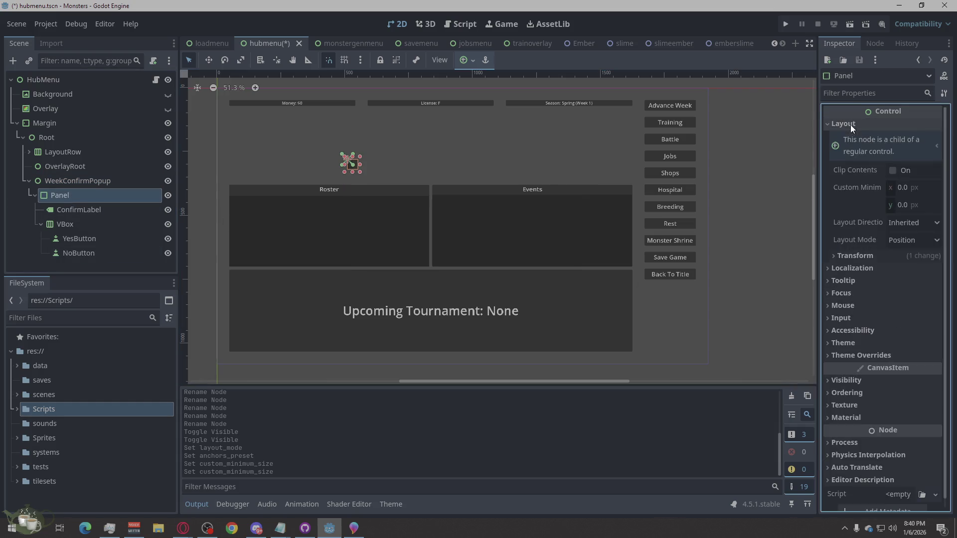
{"action": "left_click", "coordinate": [899, 238]}
{"action": "left_click", "coordinate": [912, 262]}
{"action": "left_click", "coordinate": [908, 258]}
{"action": "left_click", "coordinate": [910, 282]}
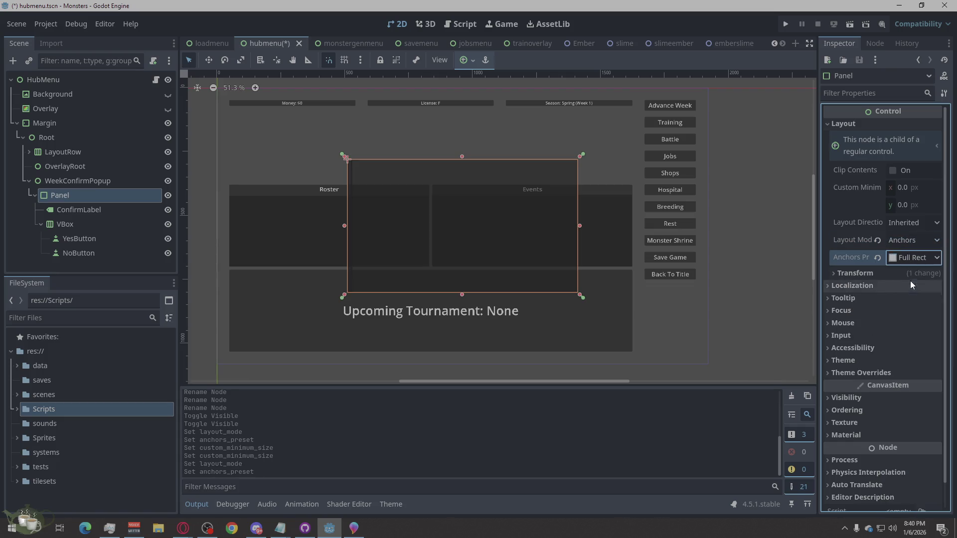
Inspect the ConfirmLabel, VBox, NoButton, Panel and YesButton nodes in the Inspector
{"action": "left_click", "coordinate": [91, 209]}
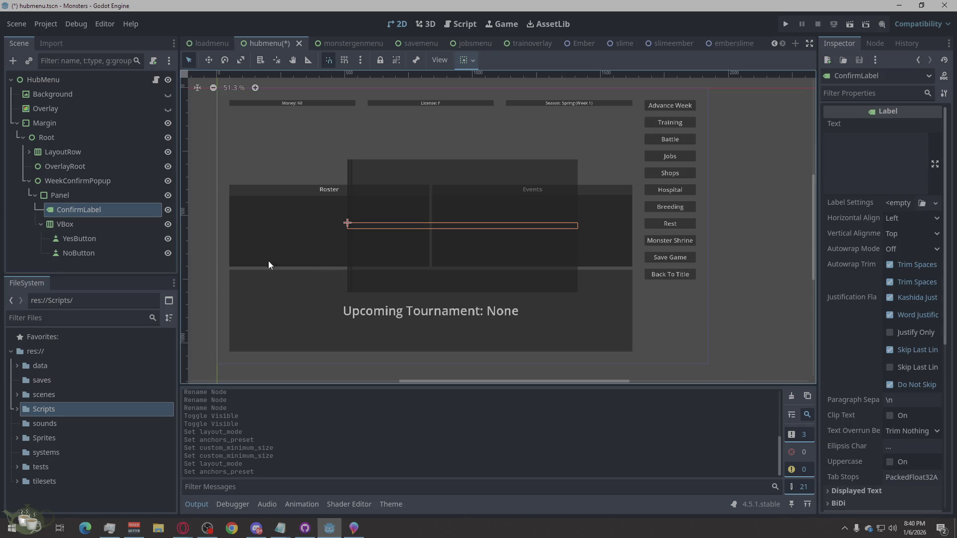
{"action": "left_click", "coordinate": [66, 224]}
{"action": "left_click", "coordinate": [66, 224]}
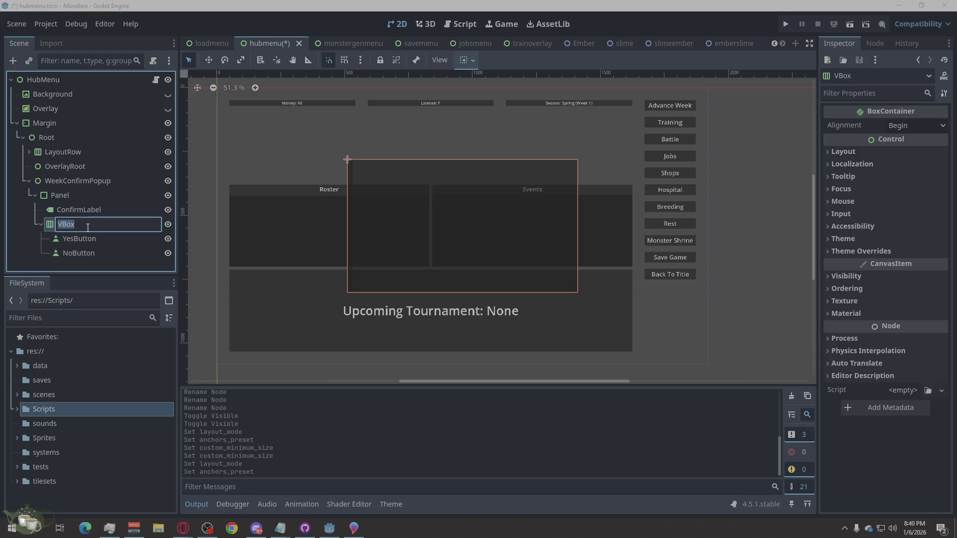
{"action": "left_click", "coordinate": [86, 251]}
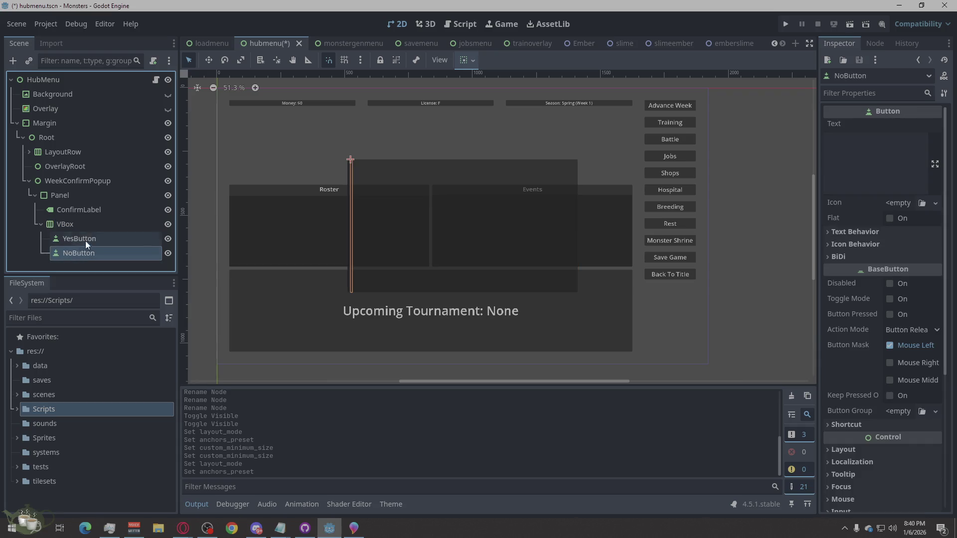
{"action": "left_click", "coordinate": [80, 210]}
{"action": "left_click", "coordinate": [89, 196]}
{"action": "left_click", "coordinate": [75, 211]}
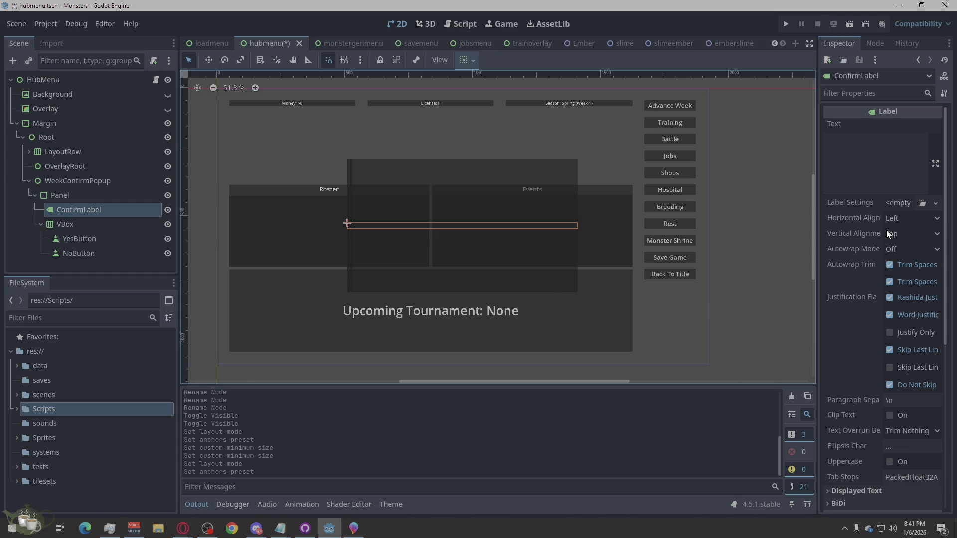
{"action": "left_click", "coordinate": [91, 225]}
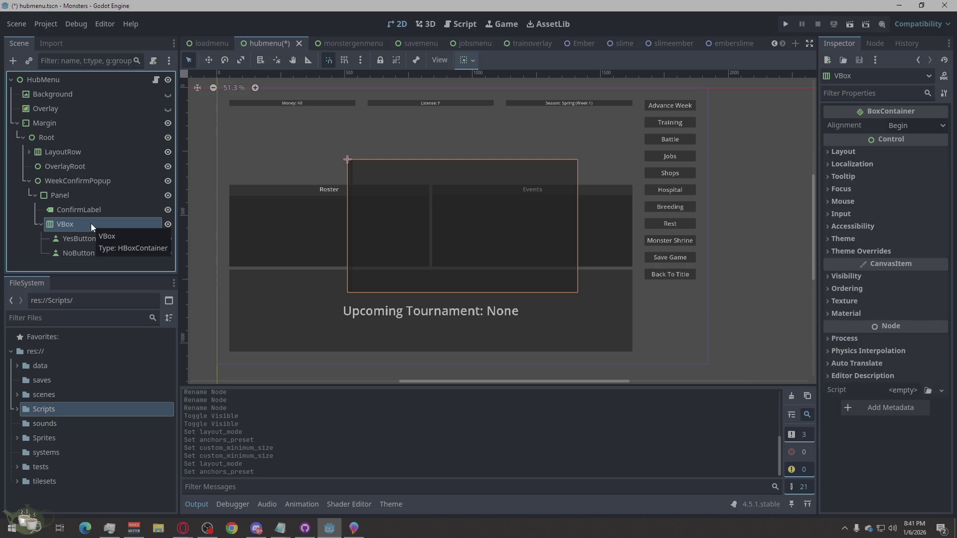
{"action": "left_click", "coordinate": [90, 238]}
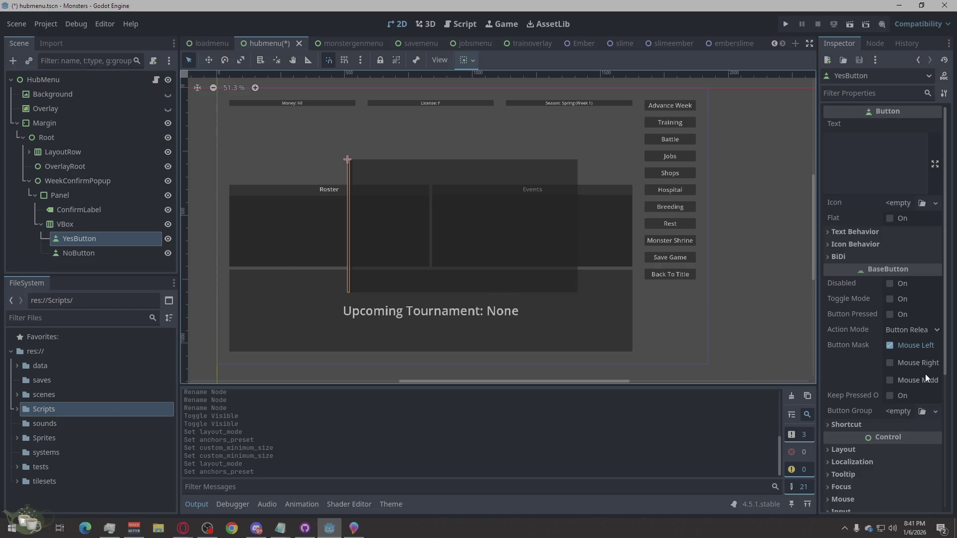
{"action": "scroll", "coordinate": [853, 349], "scroll_direction": "down", "scroll_amount": 5}
Set YesButton's vertical and horizontal container sizing to Shrink Center
{"action": "left_click", "coordinate": [832, 301]}
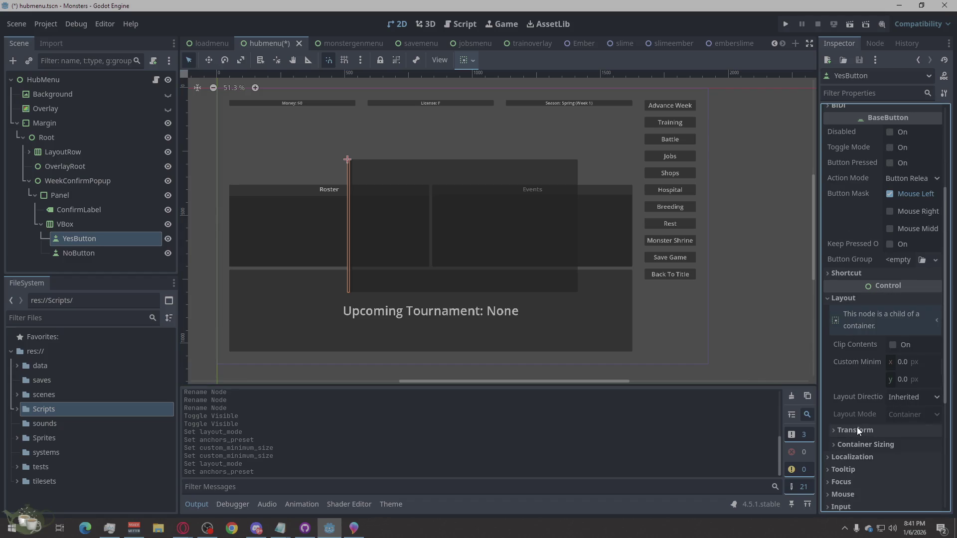
{"action": "left_click", "coordinate": [856, 442]}
{"action": "scroll", "coordinate": [862, 418], "scroll_direction": "down", "scroll_amount": 5}
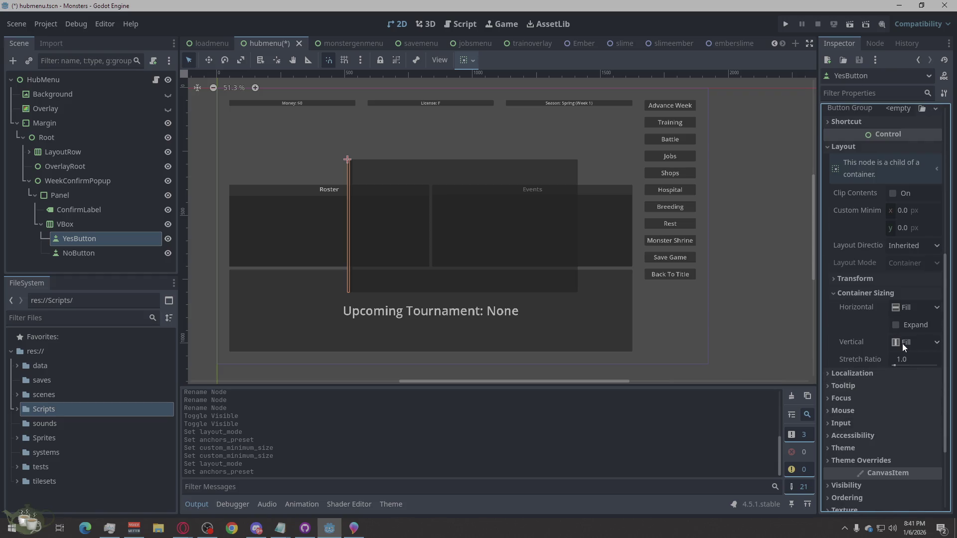
{"action": "left_click", "coordinate": [902, 341]}
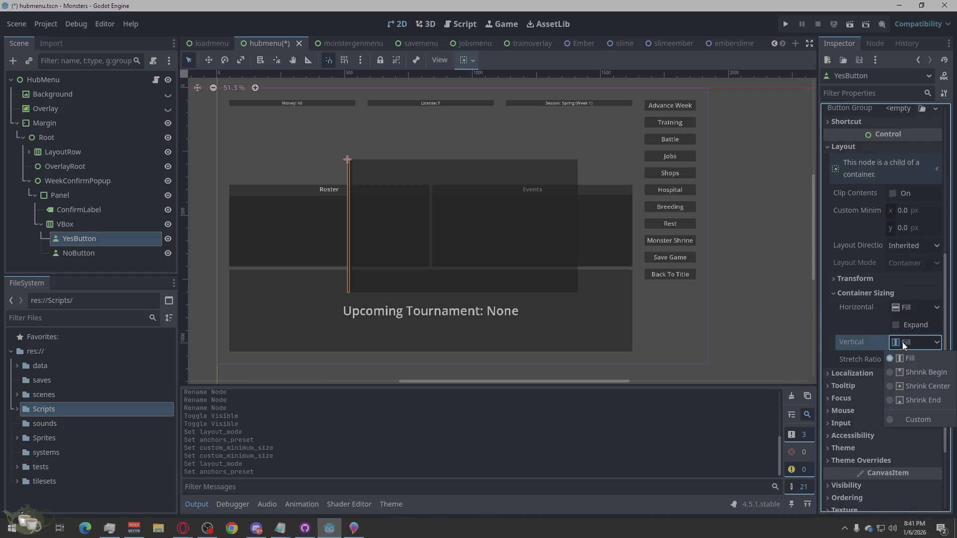
{"action": "left_click", "coordinate": [918, 386]}
{"action": "left_click", "coordinate": [919, 308]}
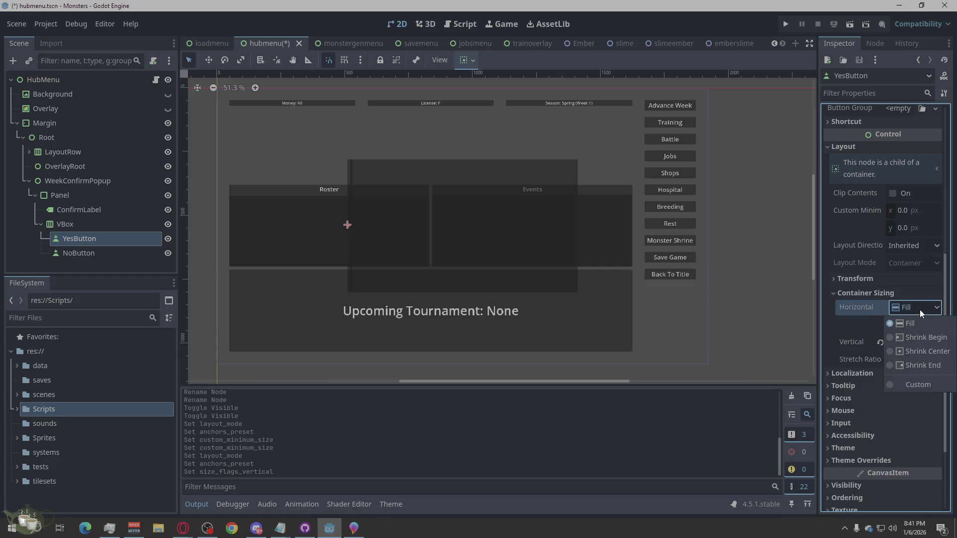
{"action": "left_click", "coordinate": [920, 353]}
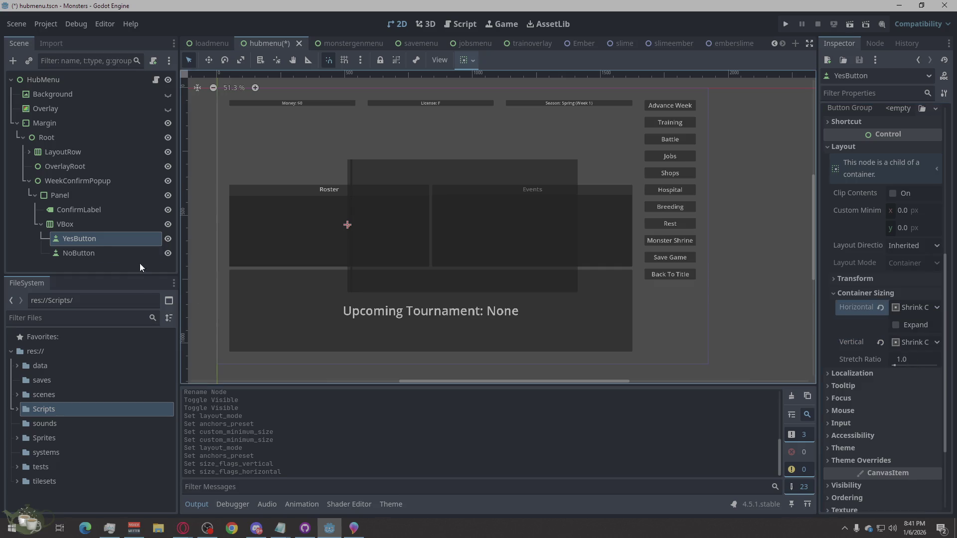
Set NoButton's horizontal and vertical container sizing to Shrink Center
{"action": "left_click", "coordinate": [109, 254]}
{"action": "scroll", "coordinate": [902, 348], "scroll_direction": "down", "scroll_amount": 5}
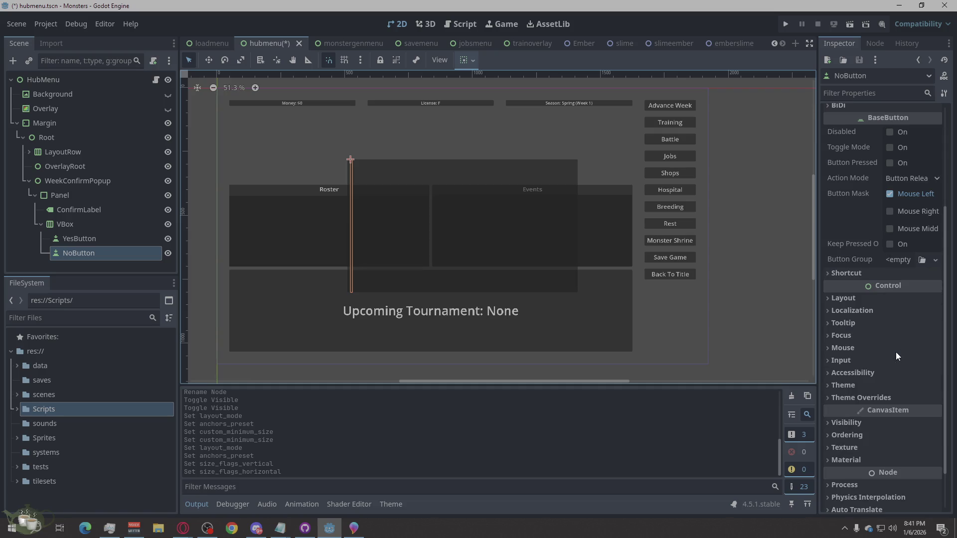
{"action": "left_click", "coordinate": [850, 299]}
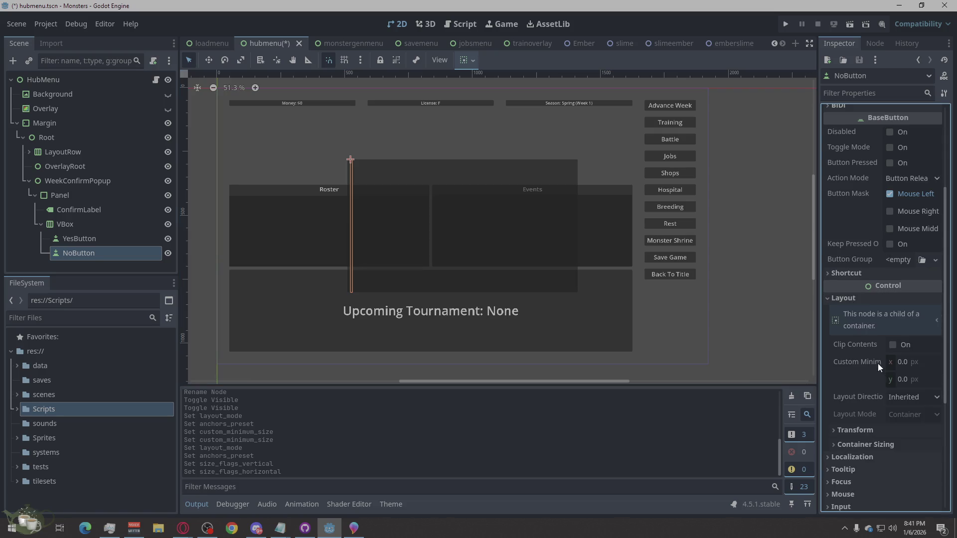
{"action": "left_click", "coordinate": [866, 443]}
{"action": "scroll", "coordinate": [902, 398], "scroll_direction": "down", "scroll_amount": 3}
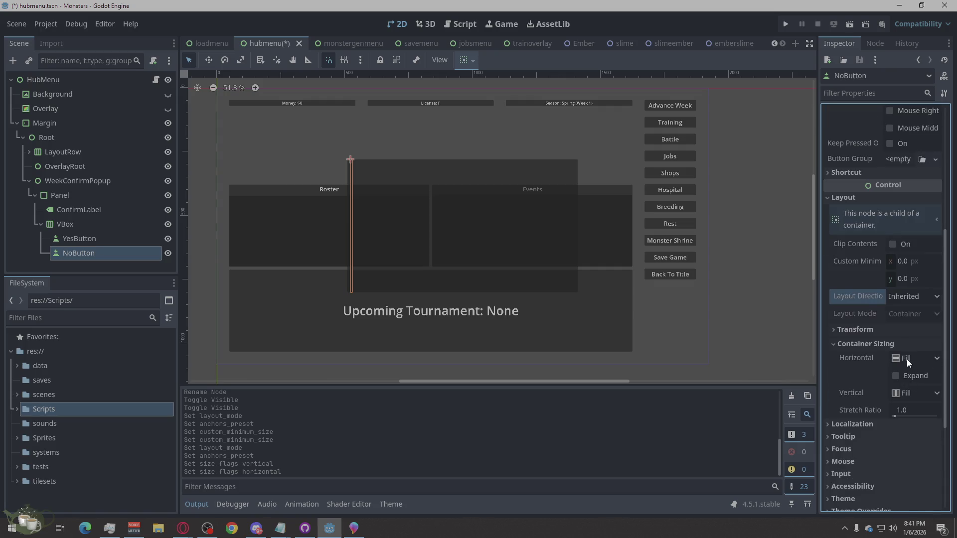
{"action": "left_click", "coordinate": [907, 358]}
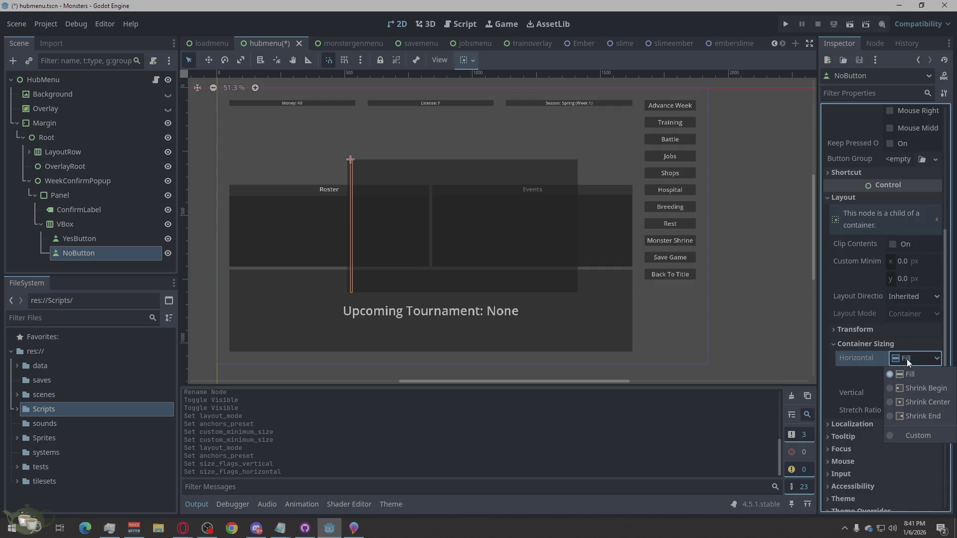
{"action": "left_click", "coordinate": [916, 403]}
{"action": "left_click", "coordinate": [916, 393]}
{"action": "left_click", "coordinate": [922, 437]}
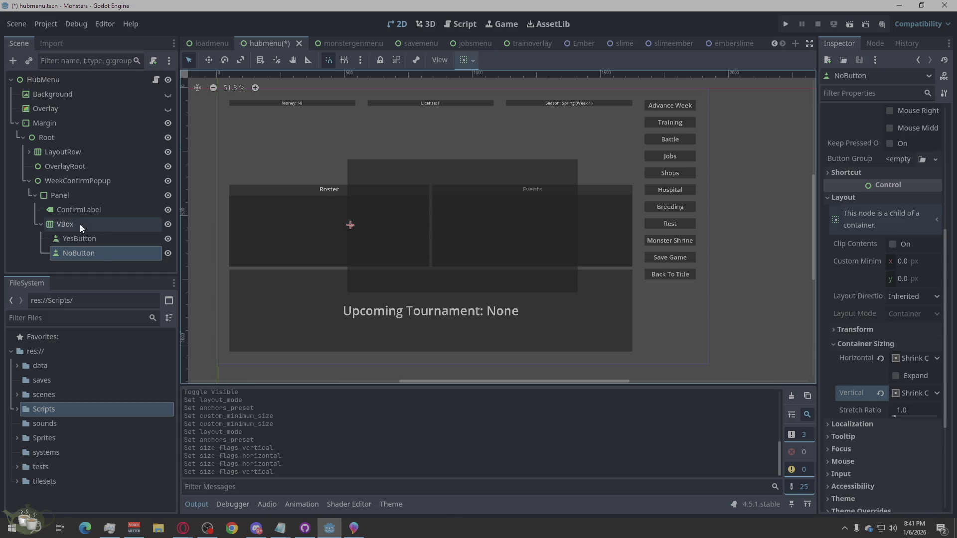
{"action": "left_click", "coordinate": [95, 239]}
{"action": "scroll", "coordinate": [862, 190], "scroll_direction": "up", "scroll_amount": 5}
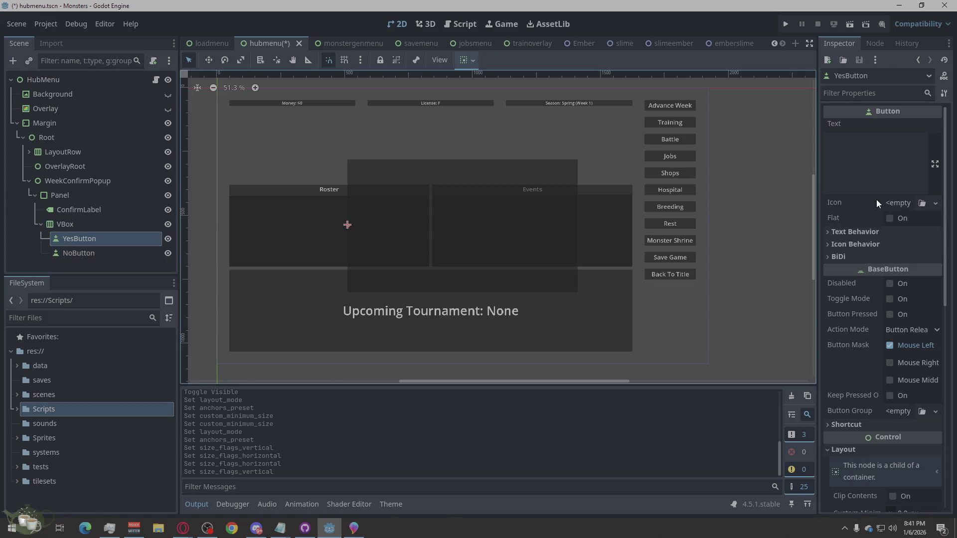
Label the popup buttons Confirm (YesButton) and Cancel (NoButton)
{"action": "left_click", "coordinate": [869, 160]}
{"action": "type", "text": "Confirm"}
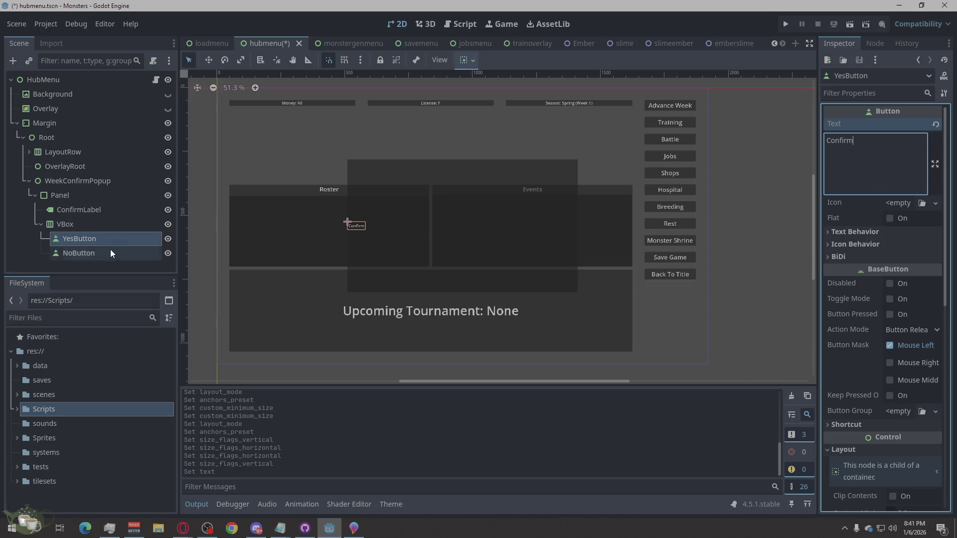
{"action": "left_click", "coordinate": [112, 250]}
{"action": "scroll", "coordinate": [887, 149], "scroll_direction": "up", "scroll_amount": 5}
{"action": "left_click", "coordinate": [877, 172]}
{"action": "type", "text": "Cancel"}
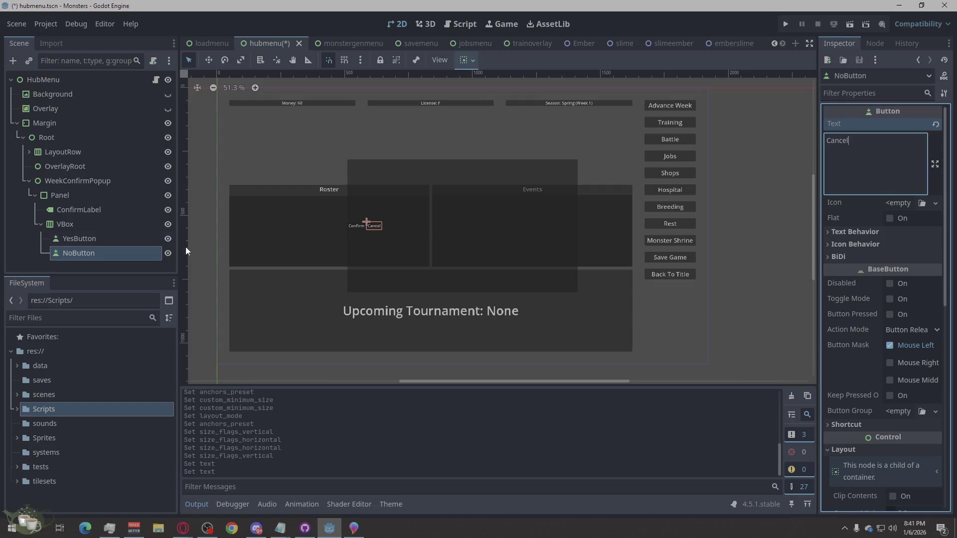
Set ConfirmLabel's text to 'Are You Sure about that' and centre it horizontally
{"action": "left_click", "coordinate": [93, 211]}
{"action": "left_click", "coordinate": [867, 151]}
{"action": "type", "text": "Ar"}
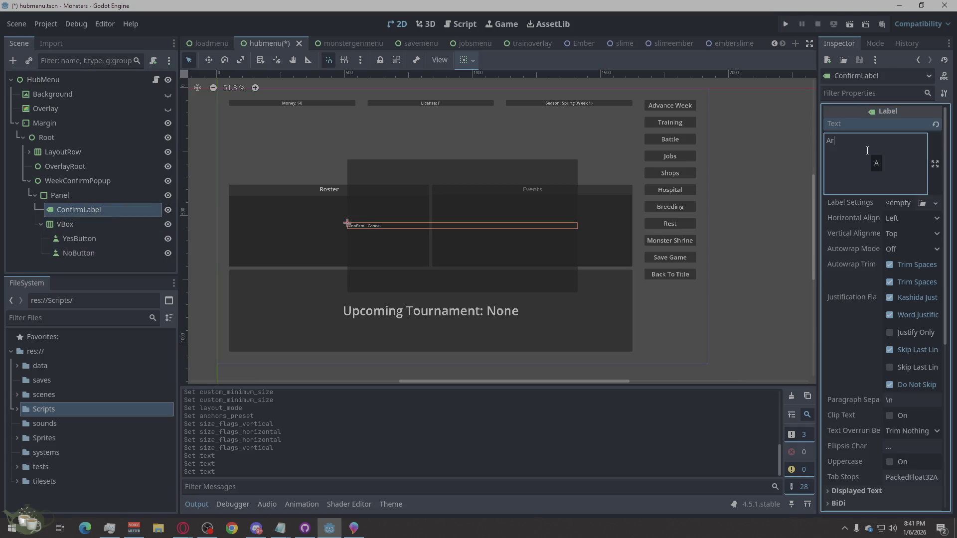
{"action": "type", "text": "e YouSure ab"}
{"action": "type", "text": "out "}
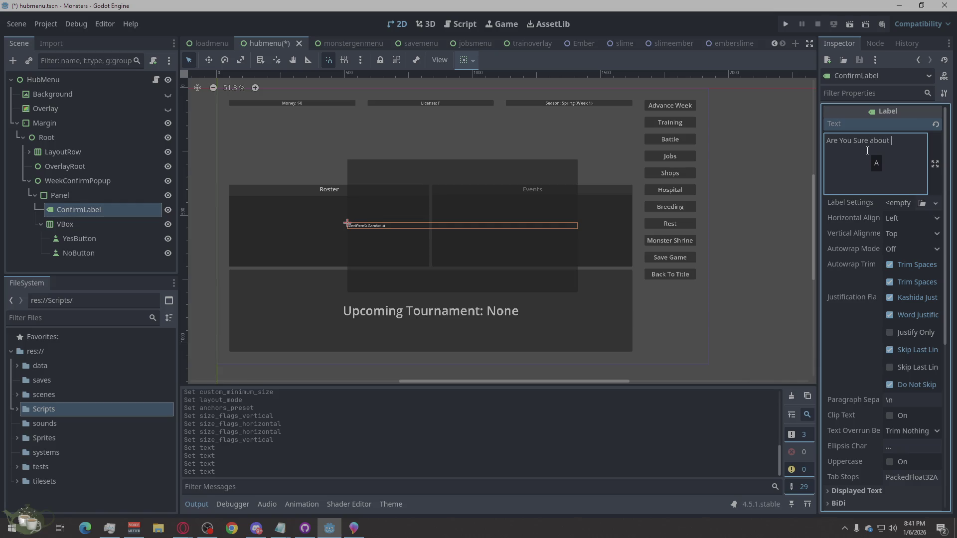
{"action": "type", "text": "hat"}
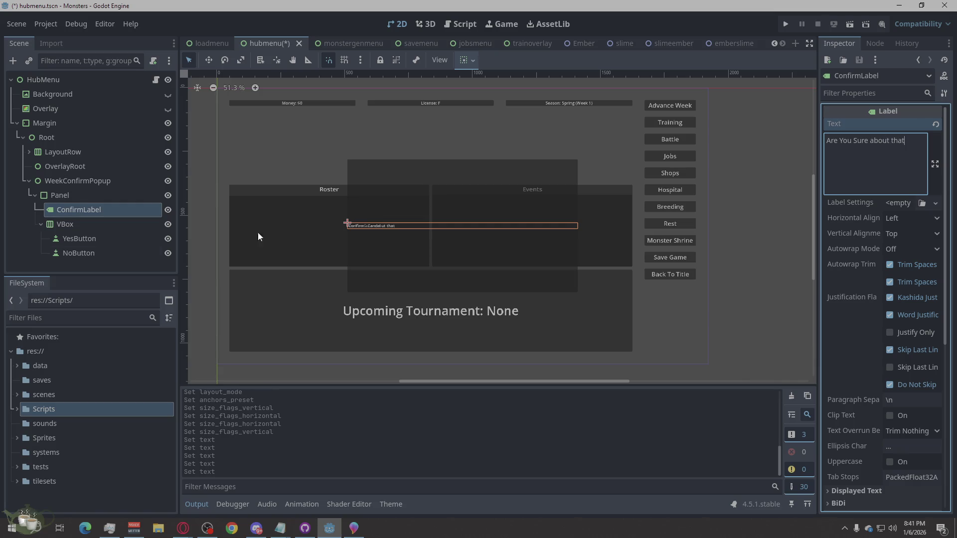
{"action": "left_click", "coordinate": [79, 224]}
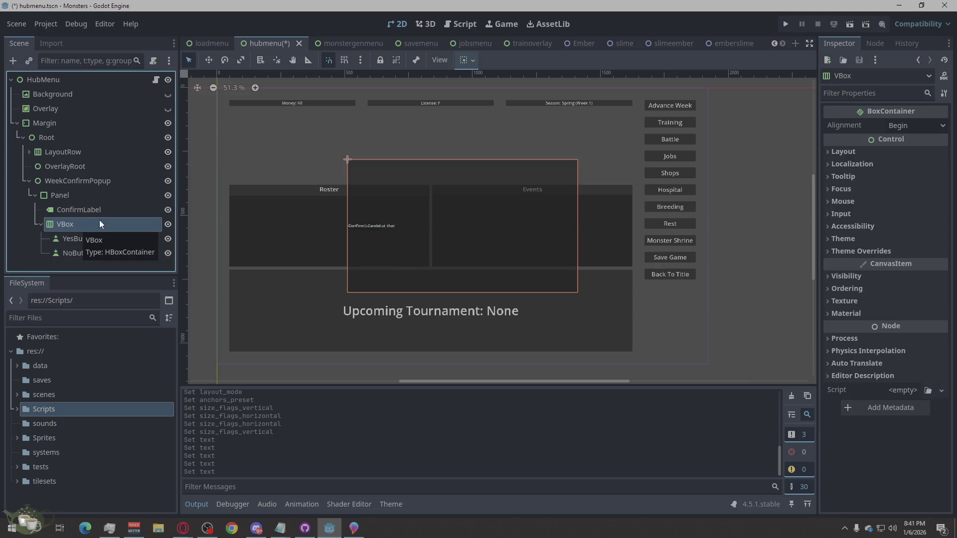
{"action": "left_click", "coordinate": [83, 213]}
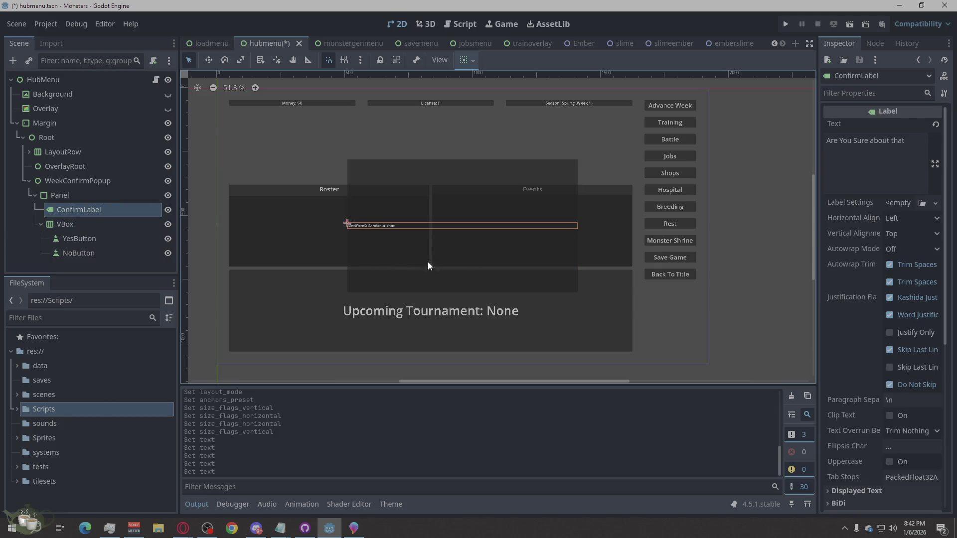
{"action": "left_click", "coordinate": [902, 221]}
{"action": "left_click", "coordinate": [905, 246]}
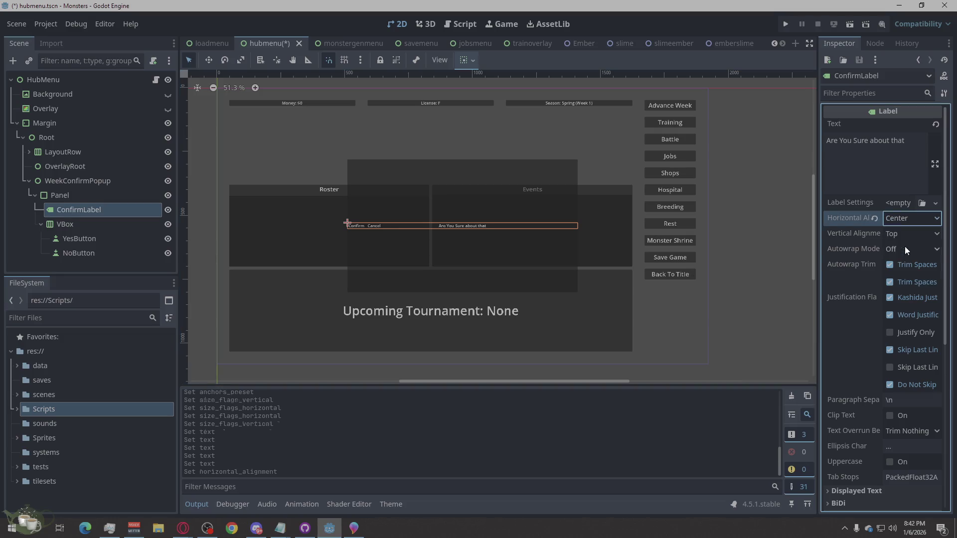
{"action": "left_click", "coordinate": [70, 225]}
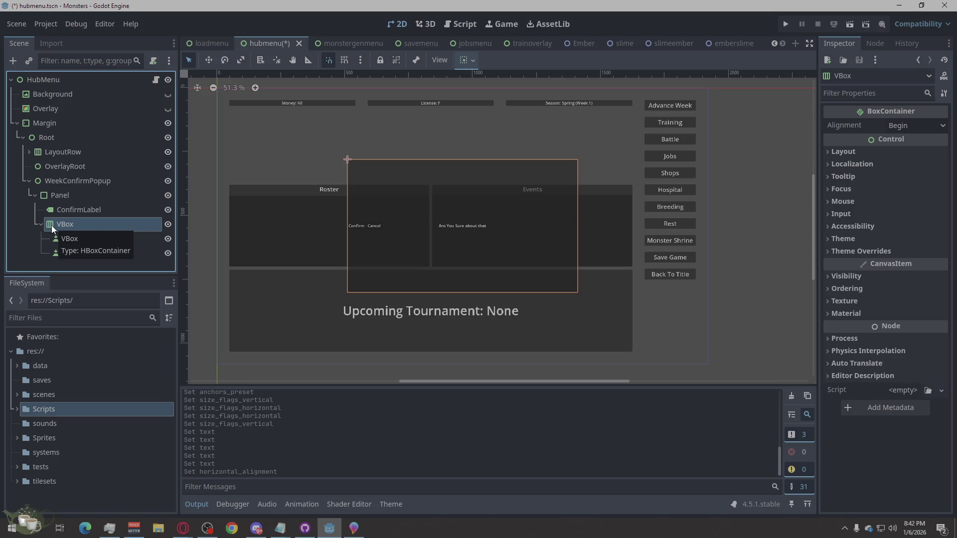
Add a VBoxContainer child under the Panel node
{"action": "left_click", "coordinate": [73, 195]}
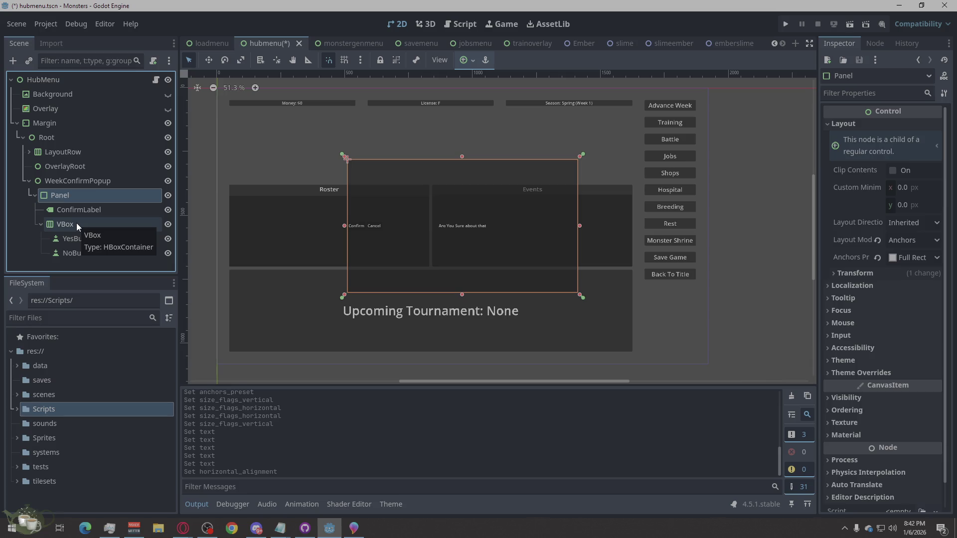
{"action": "double_click", "coordinate": [70, 193]}
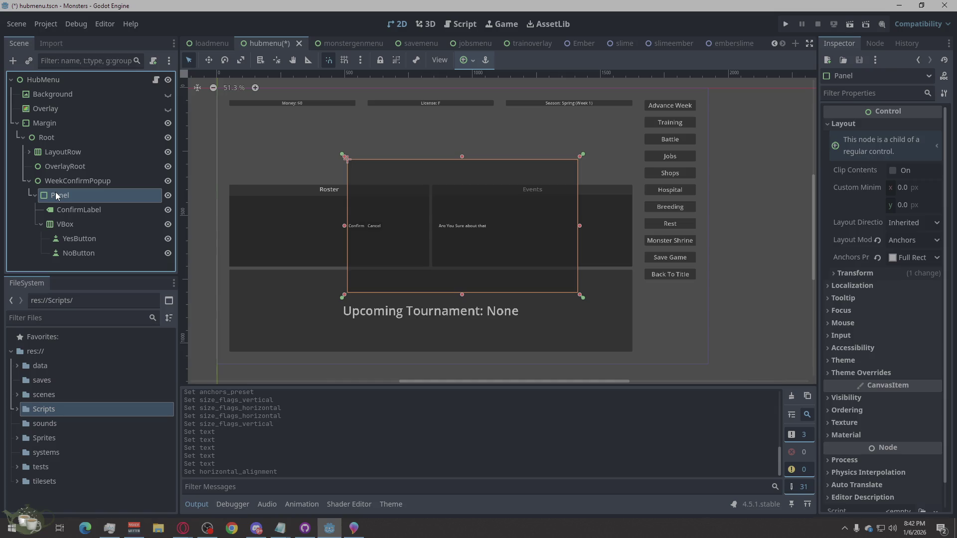
{"action": "right_click", "coordinate": [55, 192]}
{"action": "left_click", "coordinate": [138, 189]}
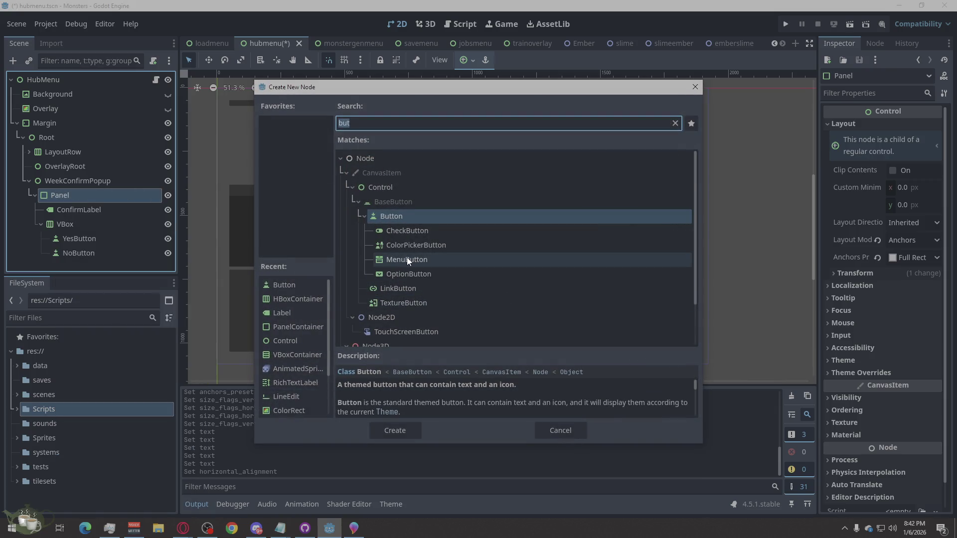
{"action": "type", "text": "vb"}
{"action": "left_click", "coordinate": [388, 429]}
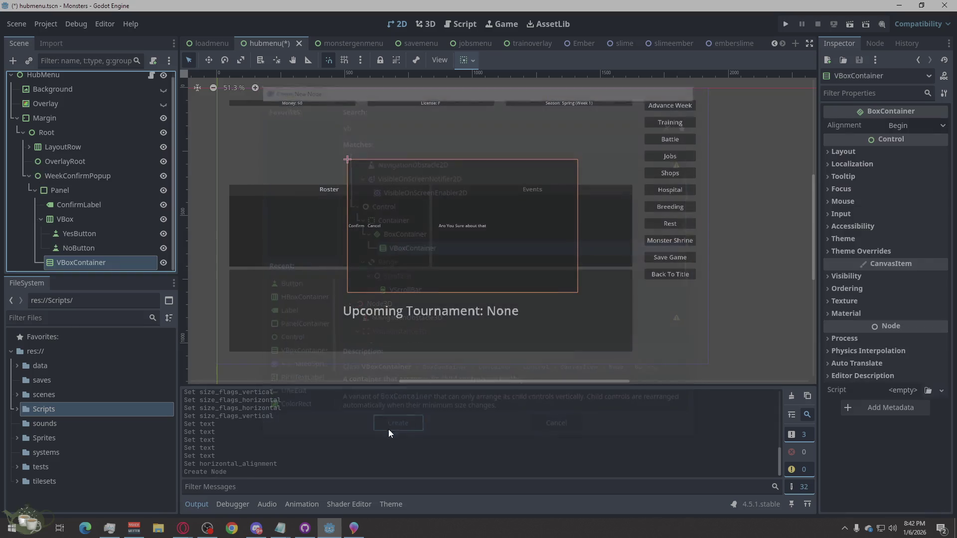
Move ConfirmLabel and VBox into the new VBoxContainer, with the label above the buttons
{"action": "left_click_drag", "start_coordinate": [73, 250], "coordinate": [56, 196]}
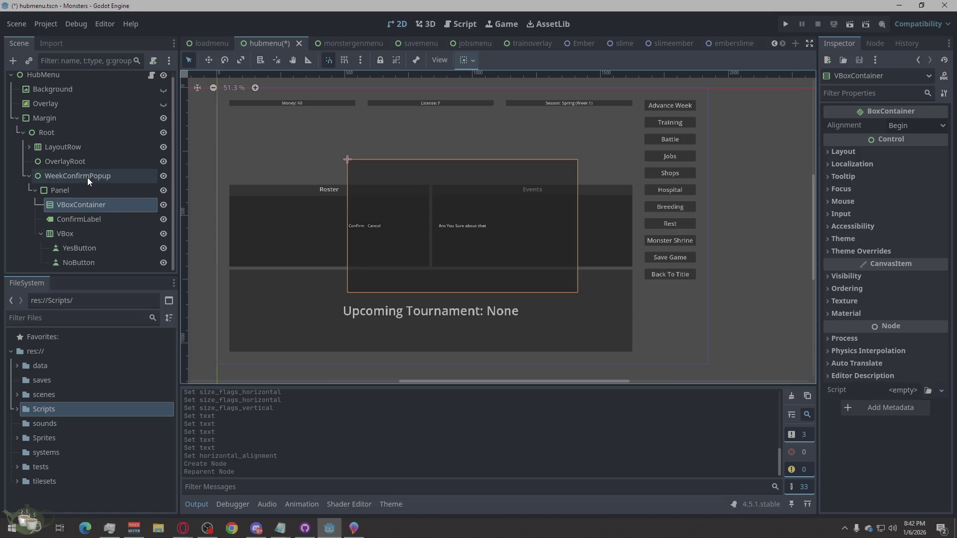
{"action": "left_click_drag", "start_coordinate": [66, 223], "coordinate": [77, 208]}
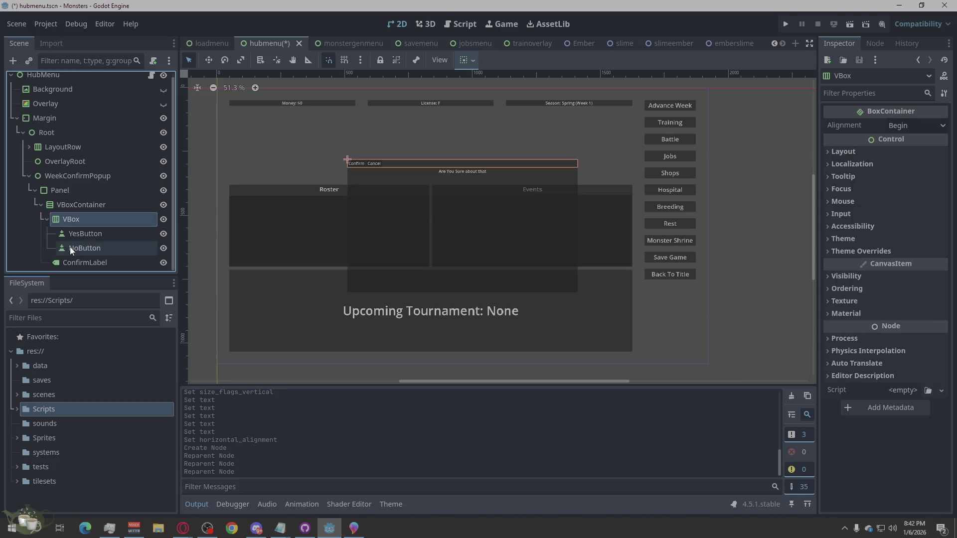
{"action": "right_click", "coordinate": [73, 221]}
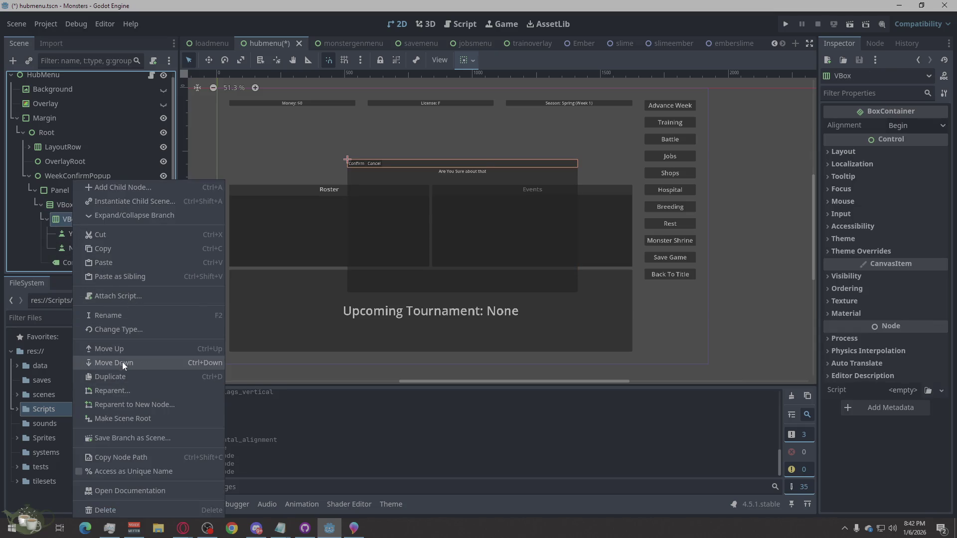
{"action": "left_click", "coordinate": [122, 364]}
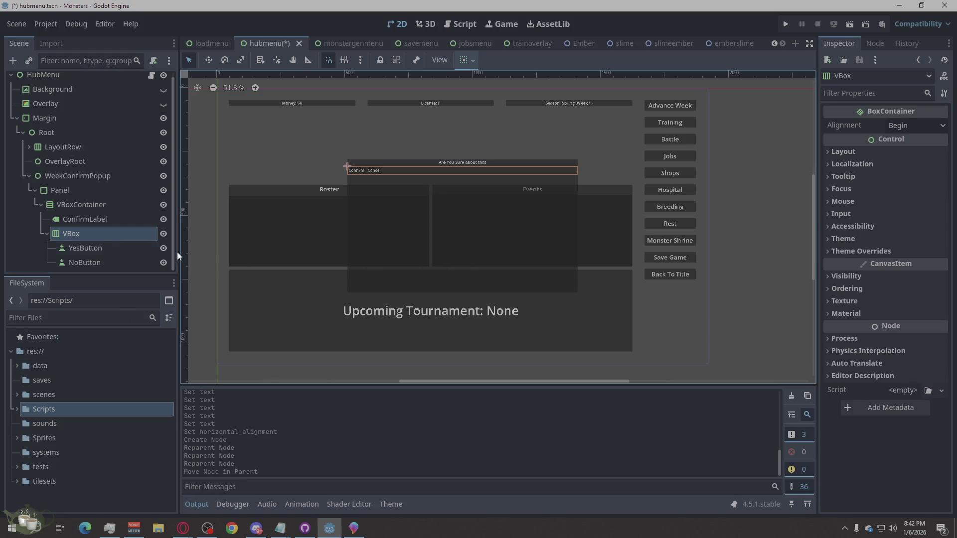
Set WeekConfirmPopup's custom minimum size to 400 × 200
{"action": "left_click", "coordinate": [97, 219]}
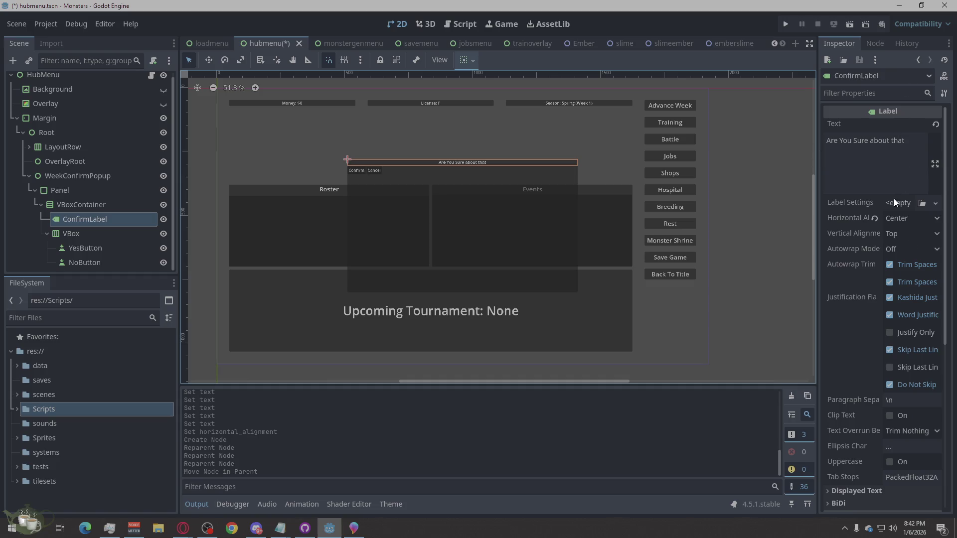
{"action": "left_click", "coordinate": [76, 191]}
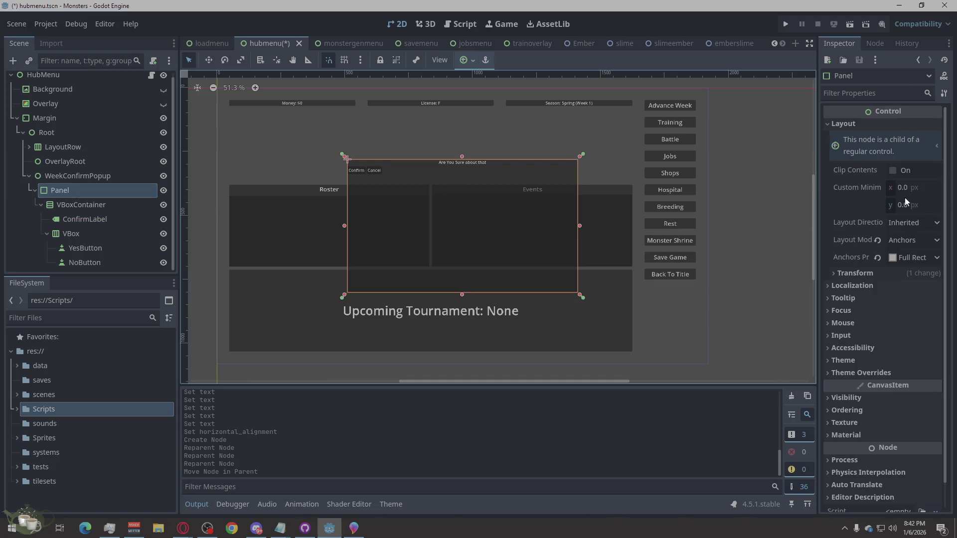
{"action": "left_click", "coordinate": [77, 175]}
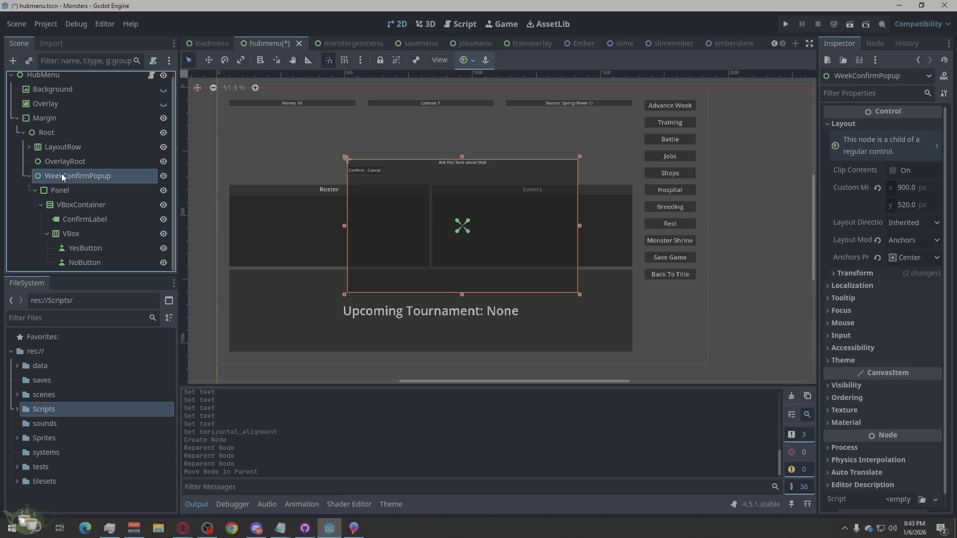
{"action": "left_click", "coordinate": [907, 190]}
{"action": "type", "text": "400"}
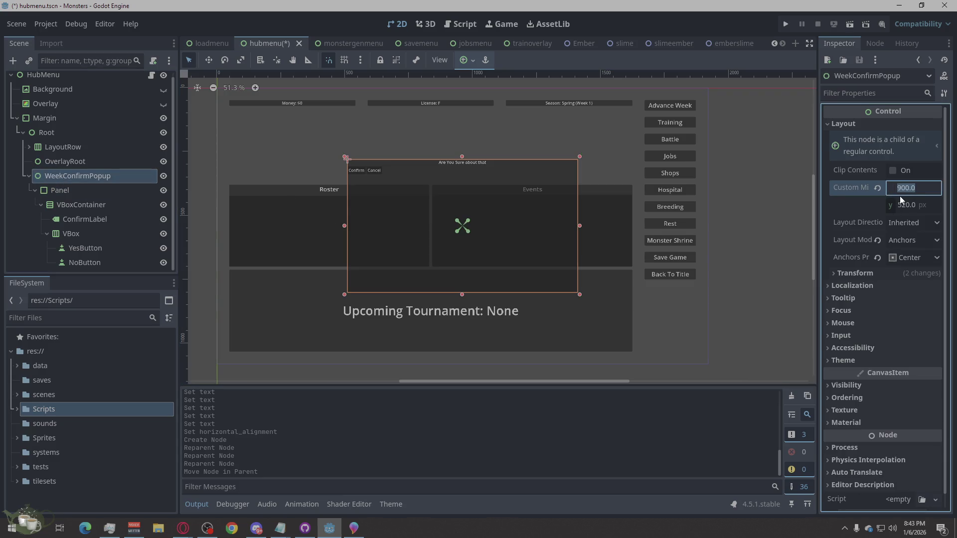
{"action": "left_click", "coordinate": [898, 205]}
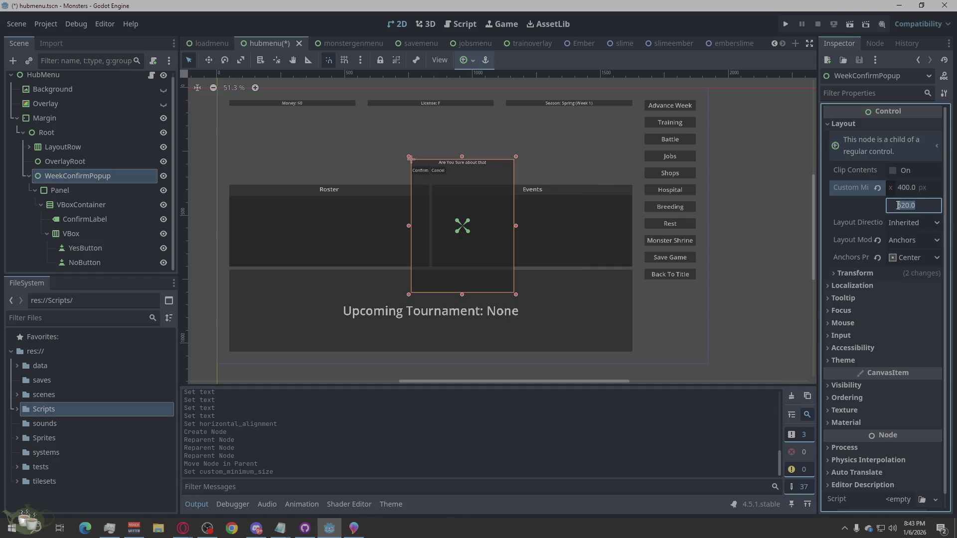
{"action": "type", "text": "200"}
{"action": "key", "text": "Return"}
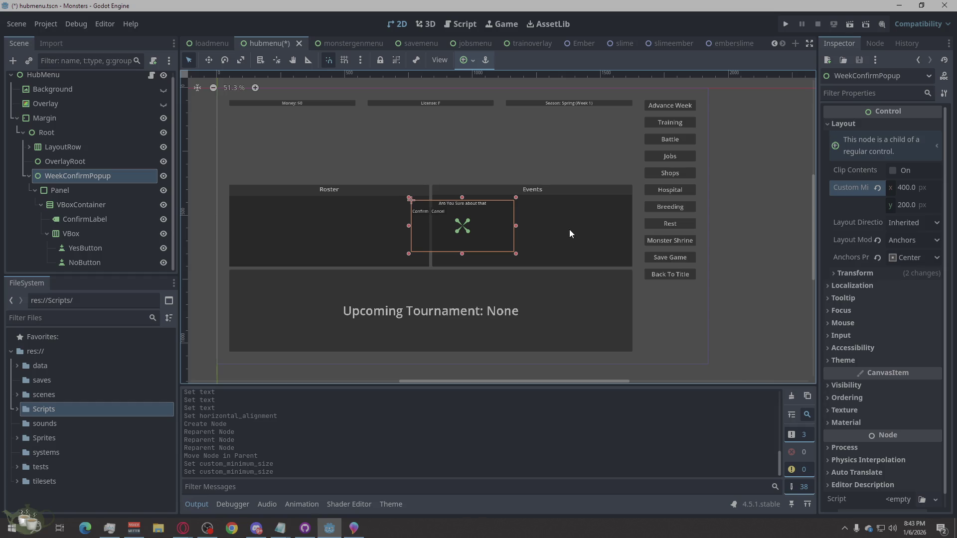
Set the VBox's horizontal container sizing to Shrink Center so the buttons sit centred
{"action": "left_click", "coordinate": [108, 220]}
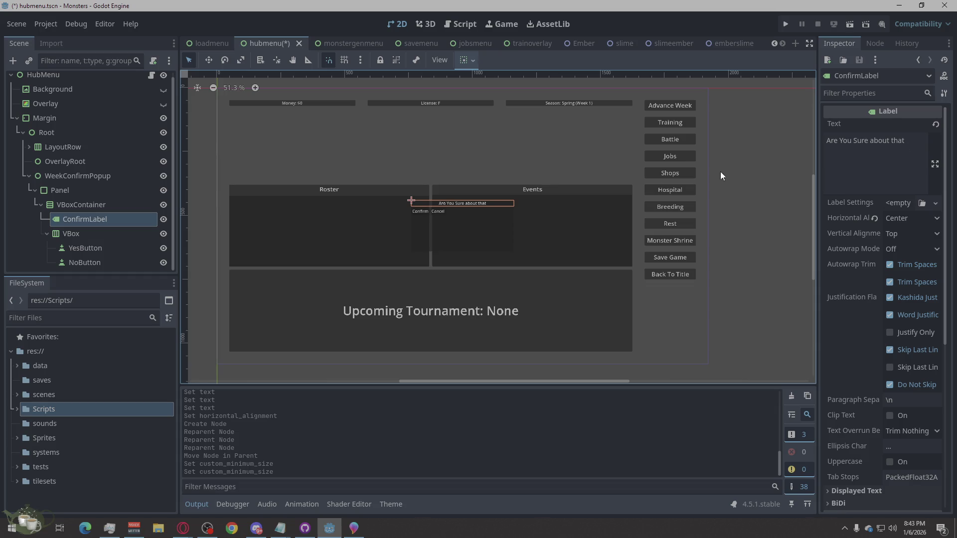
{"action": "left_click", "coordinate": [107, 233]}
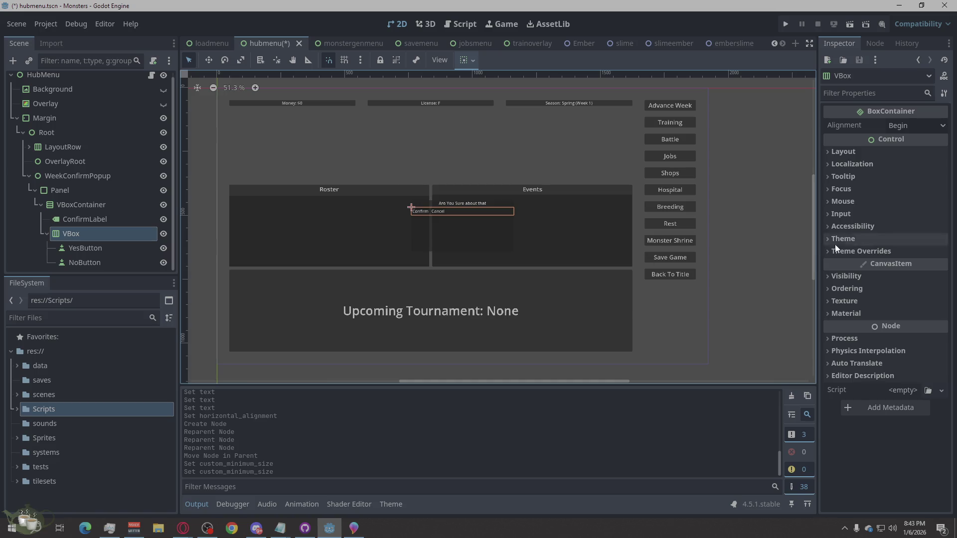
{"action": "left_click", "coordinate": [872, 152]}
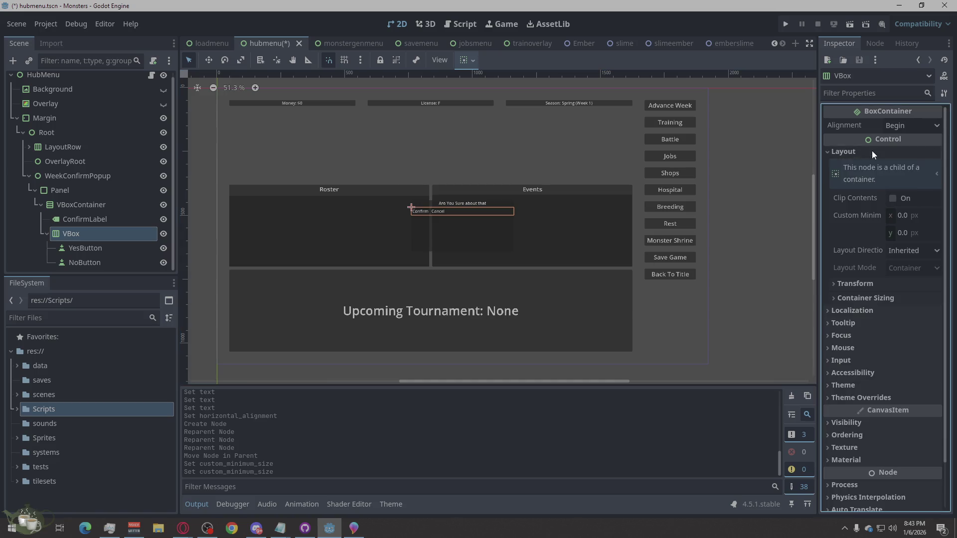
{"action": "left_click", "coordinate": [915, 250]}
{"action": "left_click", "coordinate": [919, 268]}
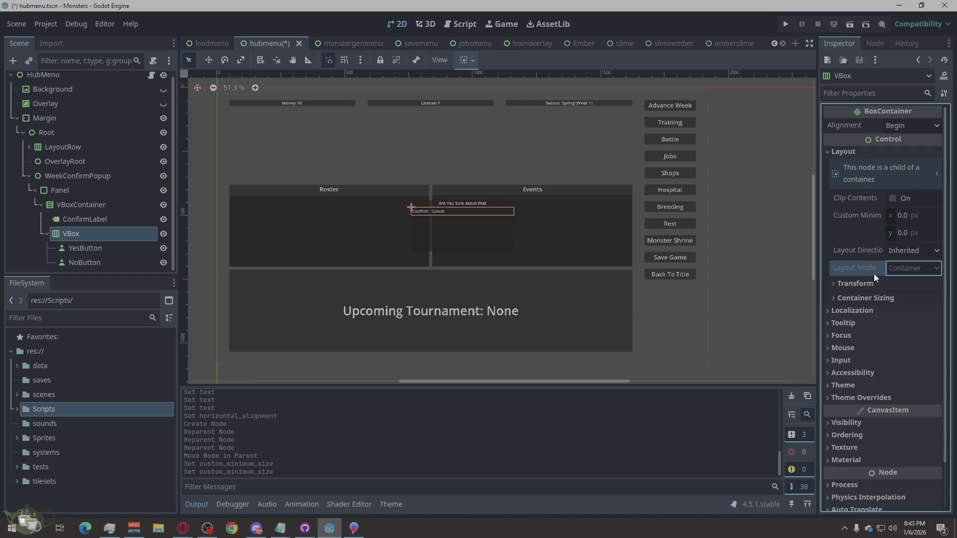
{"action": "left_click", "coordinate": [864, 299]}
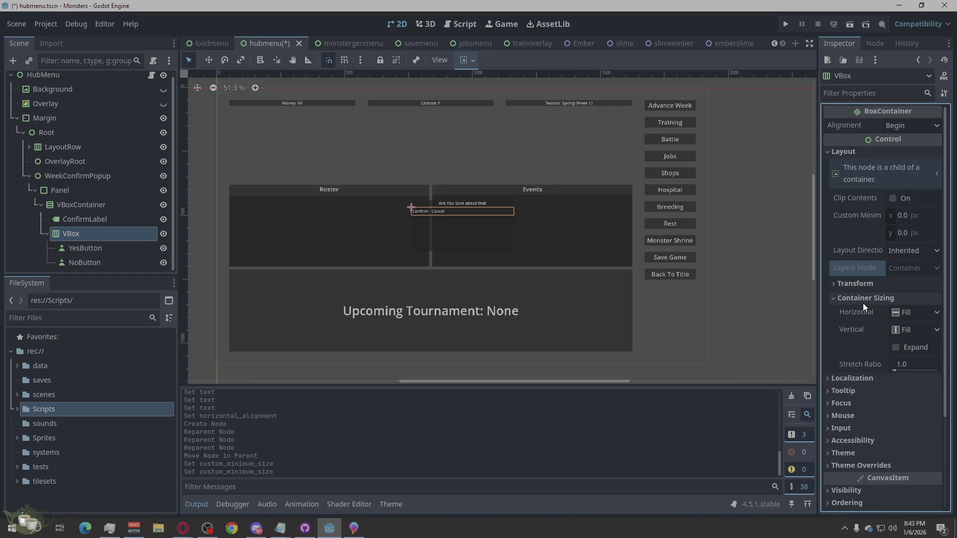
{"action": "left_click", "coordinate": [883, 282]}
{"action": "left_click", "coordinate": [884, 282]}
{"action": "left_click", "coordinate": [916, 313]}
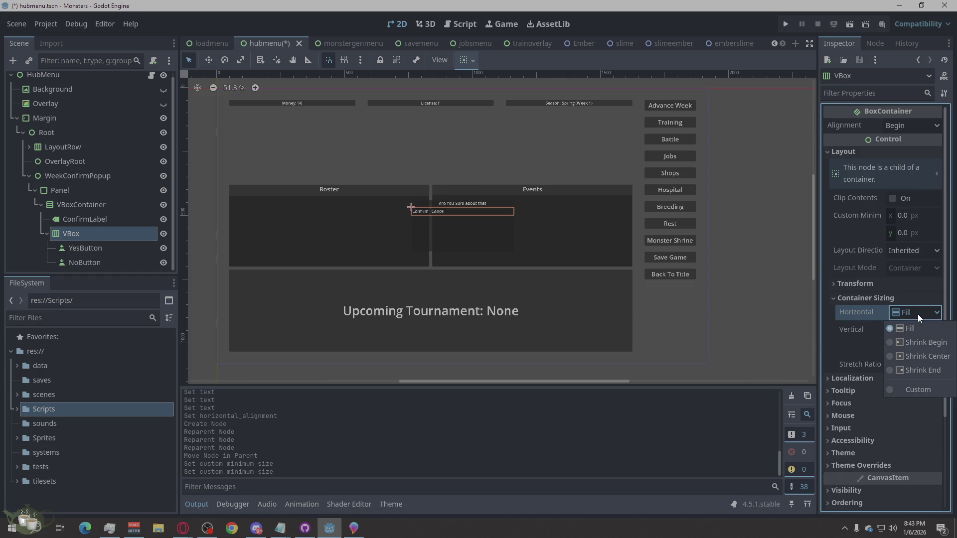
{"action": "left_click", "coordinate": [911, 357]}
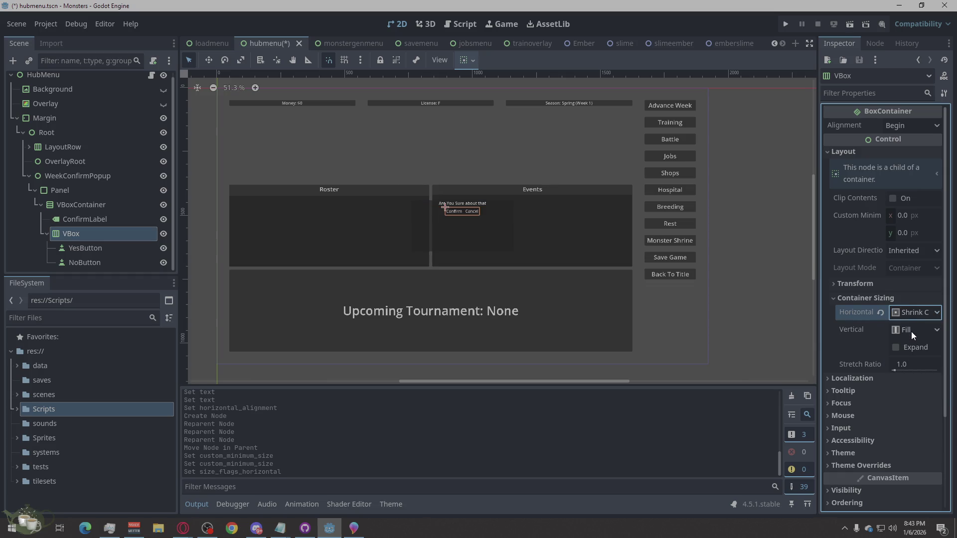
{"action": "left_click", "coordinate": [737, 345]}
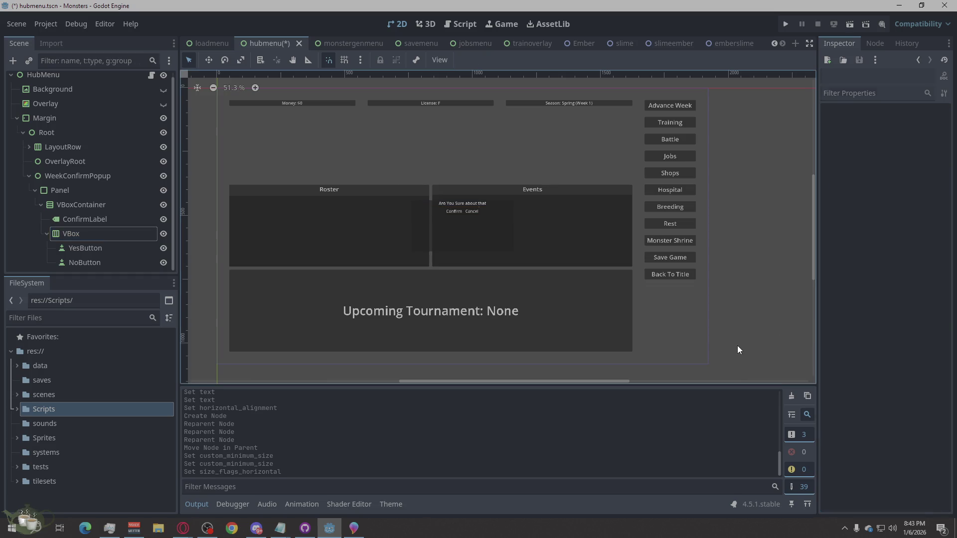
{"action": "scroll", "coordinate": [460, 204], "scroll_direction": "up", "scroll_amount": 8}
{"action": "scroll", "coordinate": [480, 218], "scroll_direction": "down", "scroll_amount": 8}
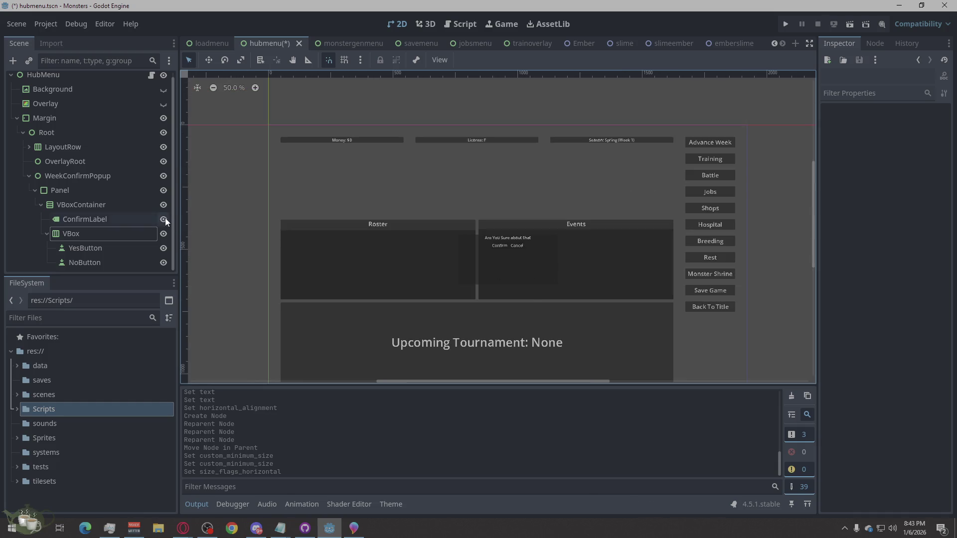
Add an empty VBoxContainer above ConfirmLabel and a duplicate of it below the label
{"action": "left_click", "coordinate": [94, 221]}
{"action": "right_click", "coordinate": [96, 208]}
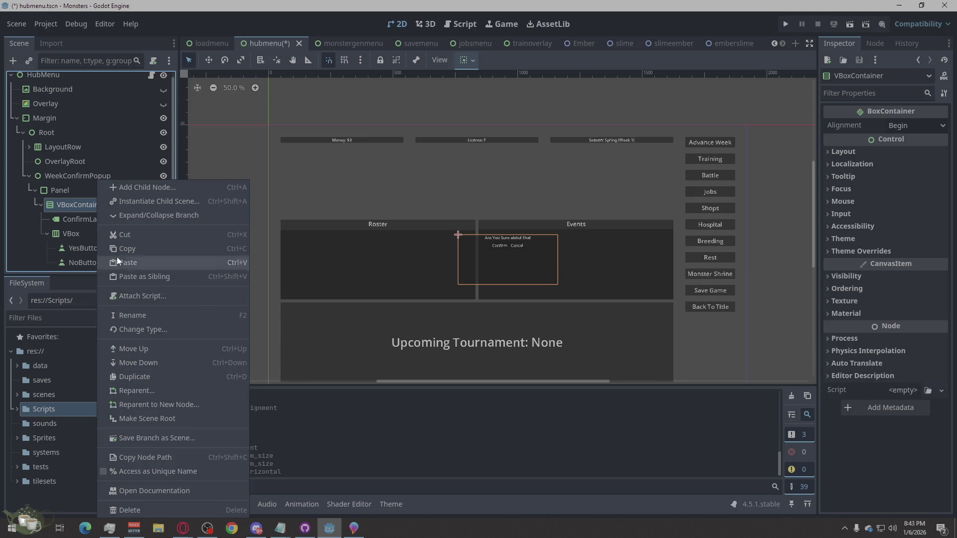
{"action": "left_click", "coordinate": [138, 177]}
{"action": "right_click", "coordinate": [100, 204]}
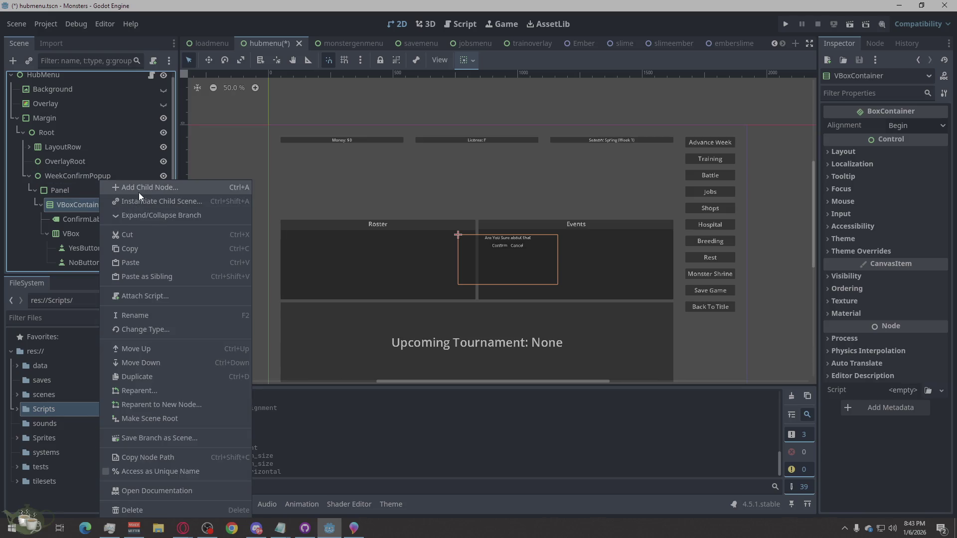
{"action": "left_click", "coordinate": [139, 193]}
{"action": "left_click", "coordinate": [402, 423]}
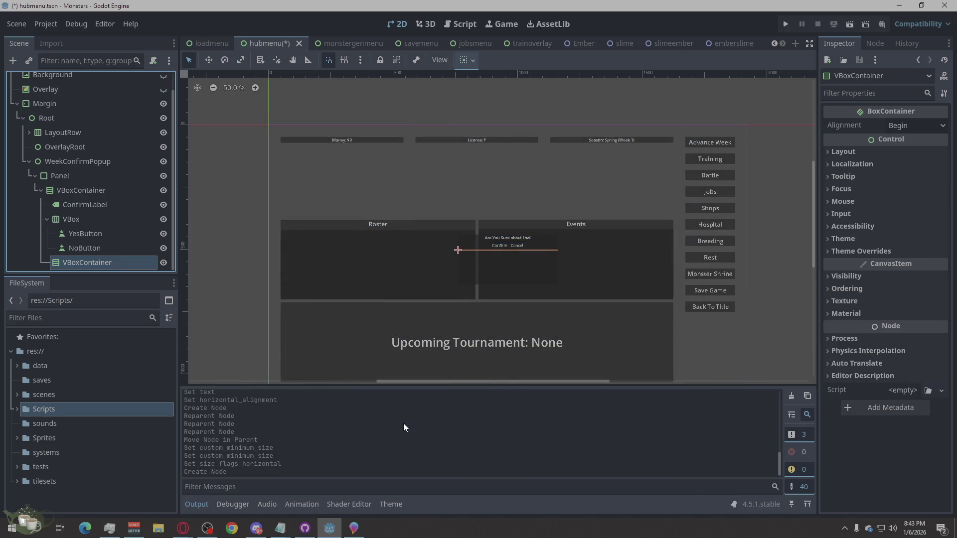
{"action": "left_click_drag", "start_coordinate": [75, 262], "coordinate": [77, 194]}
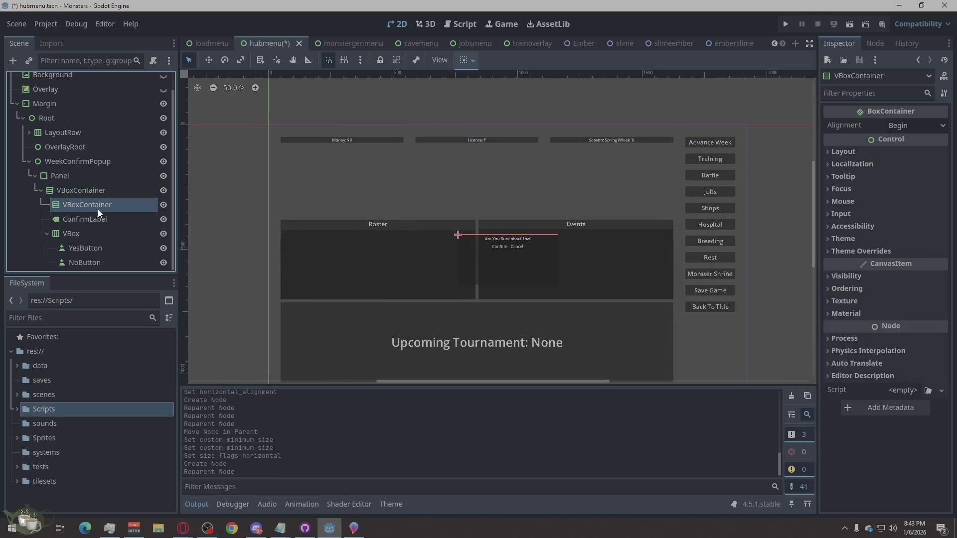
{"action": "right_click", "coordinate": [87, 204]}
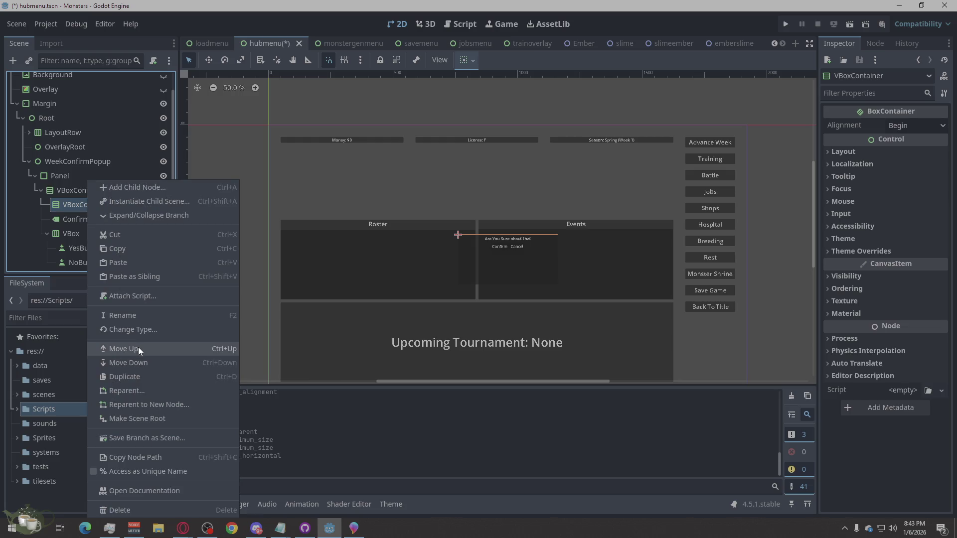
{"action": "left_click", "coordinate": [140, 376]}
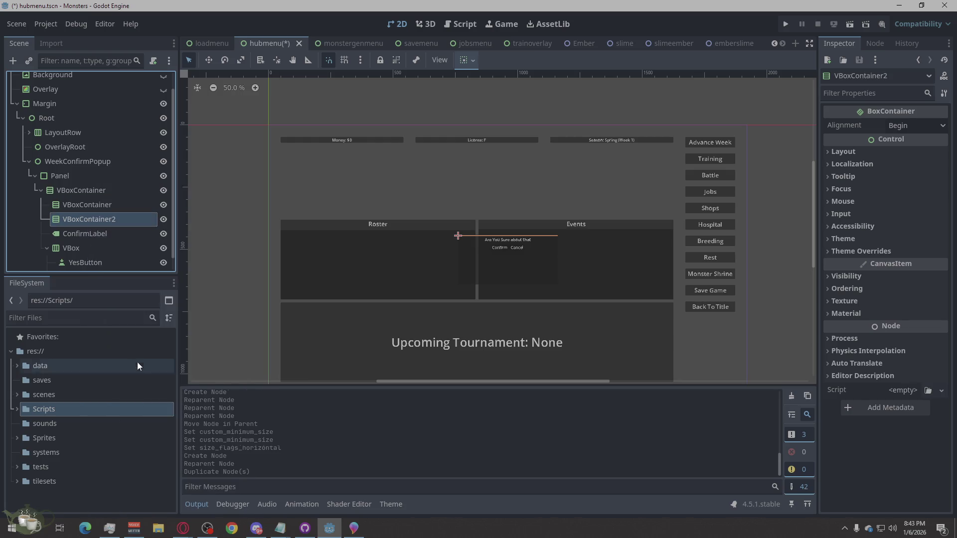
{"action": "mouse_move", "coordinate": [98, 222]}
{"action": "left_mouse_down"}
{"action": "mouse_move", "coordinate": [82, 244]}
{"action": "mouse_move", "coordinate": [93, 241]}
{"action": "mouse_move", "coordinate": [54, 240]}
{"action": "left_mouse_up"}
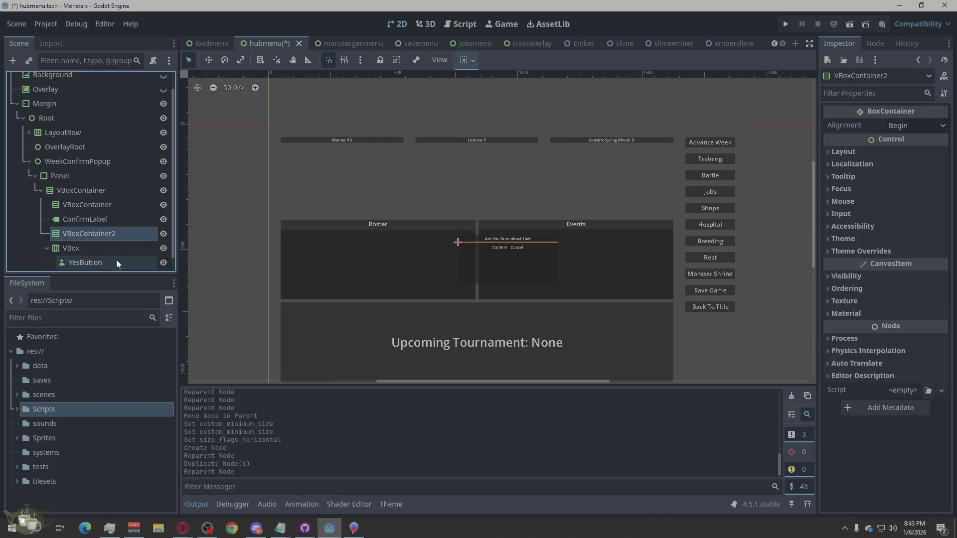
Rename the two new containers Spacer and Spacer2
{"action": "double_click", "coordinate": [93, 202]}
{"action": "type", "text": "Spacer"}
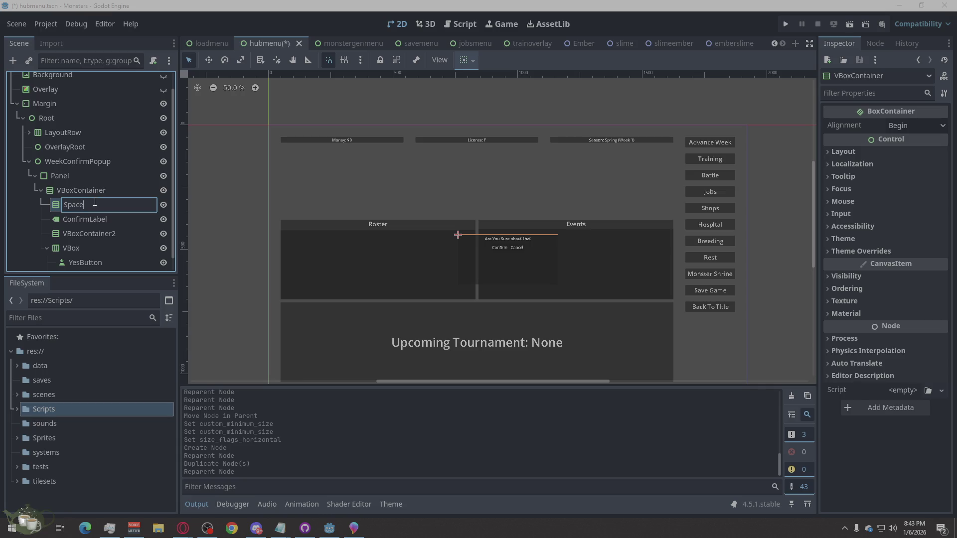
{"action": "key", "text": "Return"}
{"action": "double_click", "coordinate": [85, 232]}
{"action": "type", "text": "Spacer"}
{"action": "key", "text": "Return"}
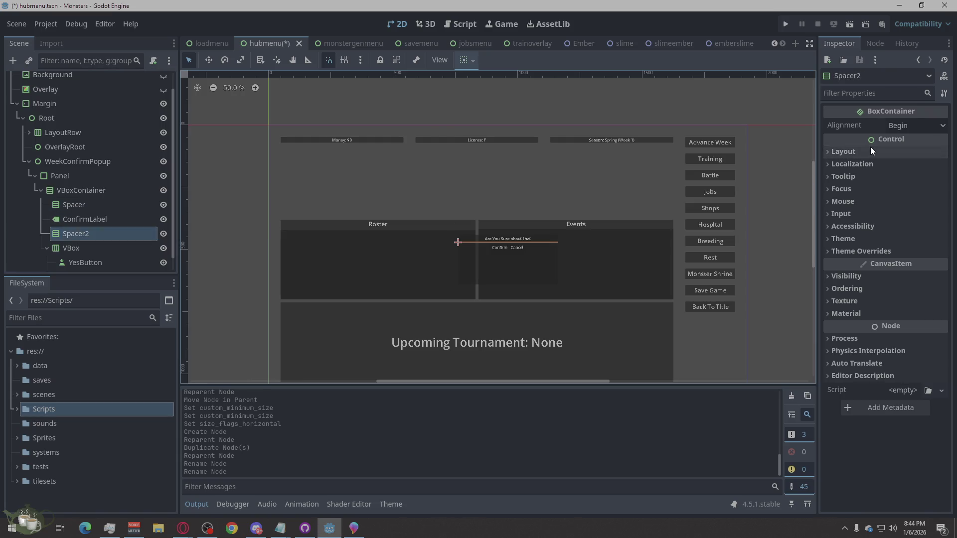
Give Spacer2 and Spacer a 12 px custom minimum height
{"action": "left_click", "coordinate": [840, 151]}
{"action": "left_click", "coordinate": [895, 233]}
{"action": "type", "text": "12"}
{"action": "key", "text": "Return"}
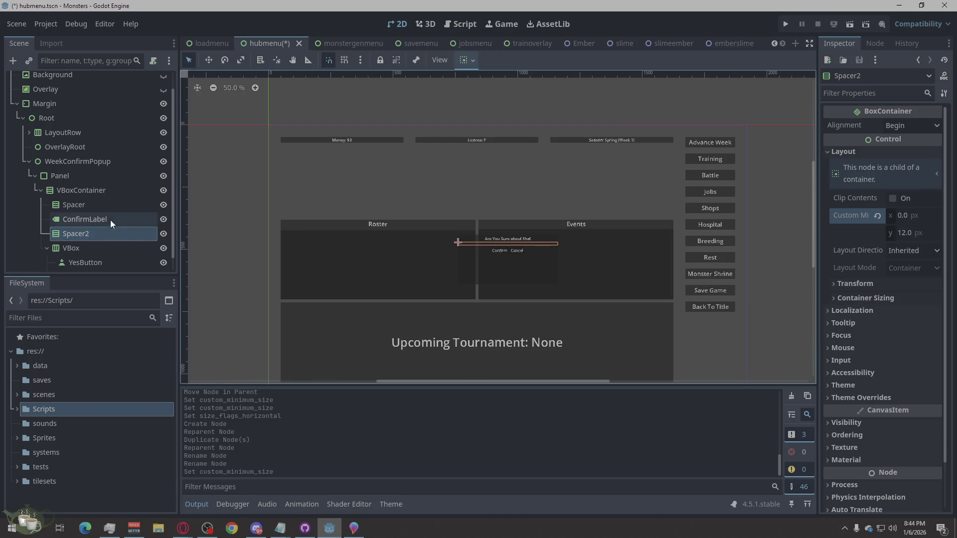
{"action": "left_click", "coordinate": [74, 205]}
{"action": "left_click", "coordinate": [878, 151]}
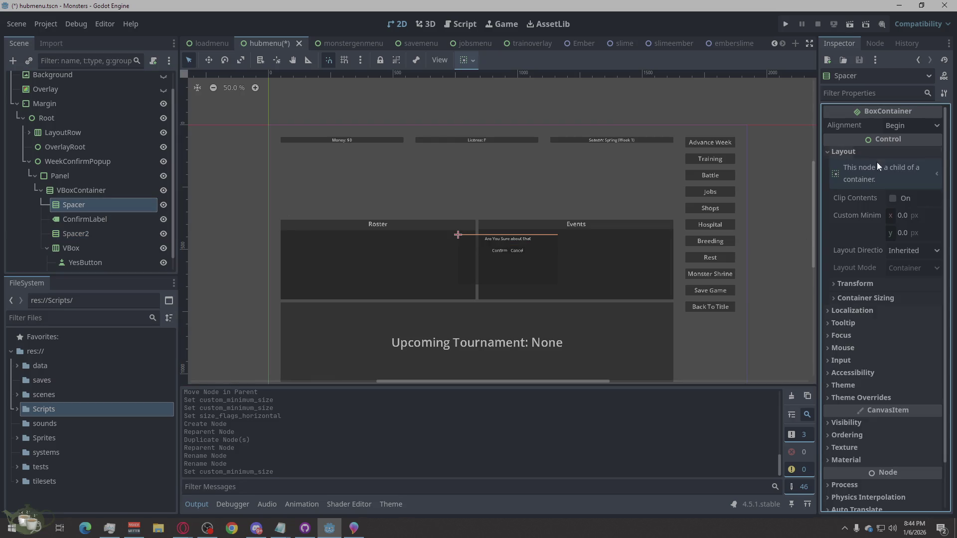
{"action": "left_click", "coordinate": [901, 234]}
{"action": "type", "text": "12"}
{"action": "key", "text": "Return"}
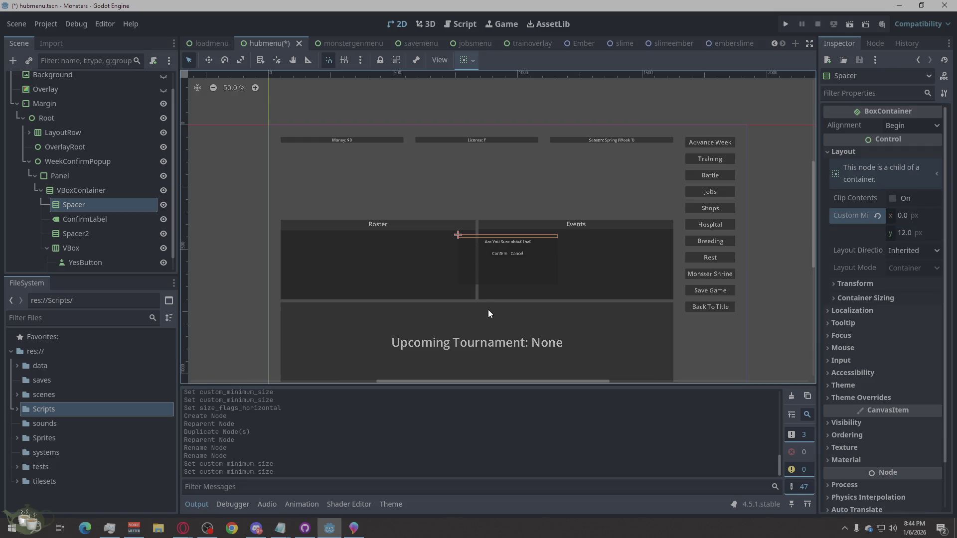
Raise Spacer2's minimum height to 60 and save the hubmenu scene
{"action": "left_click", "coordinate": [525, 319]}
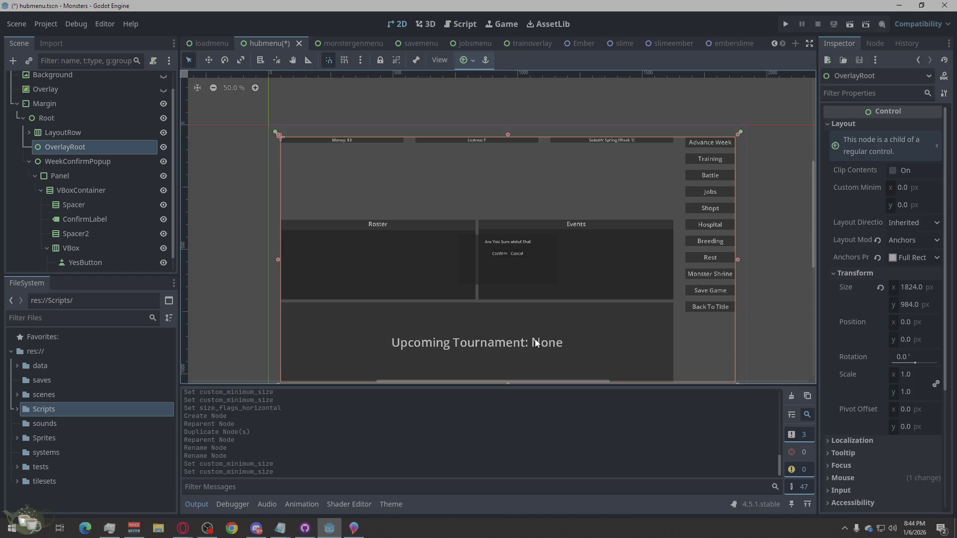
{"action": "left_click", "coordinate": [788, 236]}
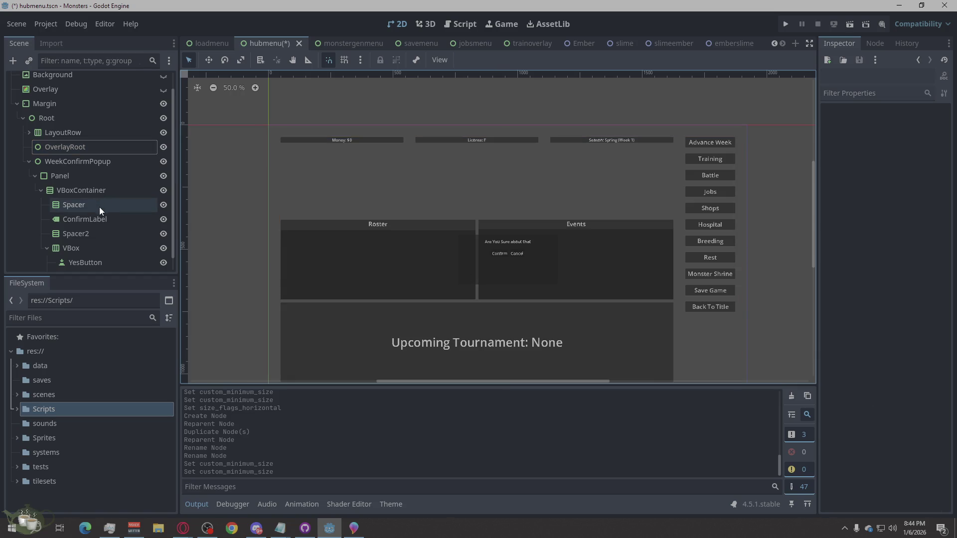
{"action": "left_click", "coordinate": [93, 236]}
{"action": "left_click", "coordinate": [910, 234]}
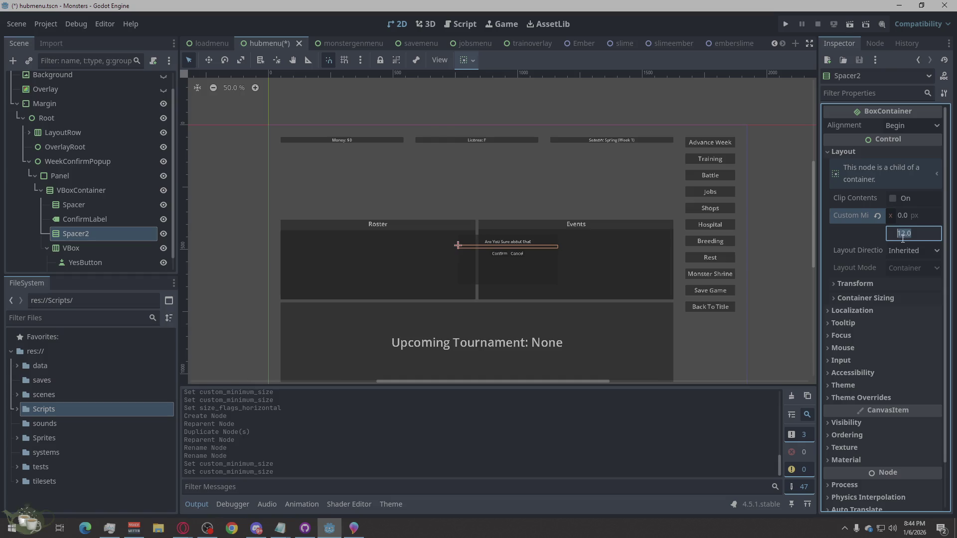
{"action": "type", "text": "60"}
{"action": "key", "text": "Return"}
{"action": "left_click", "coordinate": [798, 234]}
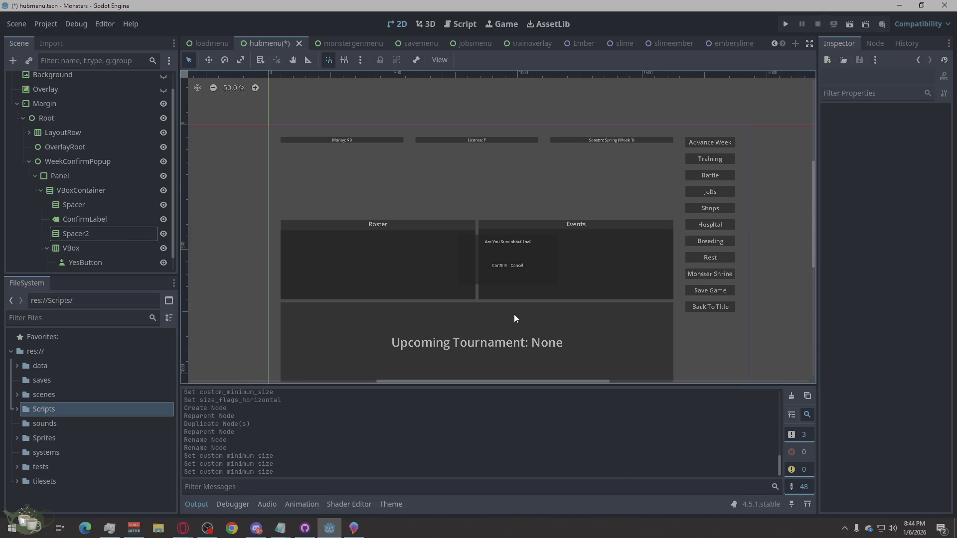
{"action": "scroll", "coordinate": [135, 230], "scroll_direction": "down", "scroll_amount": 1}
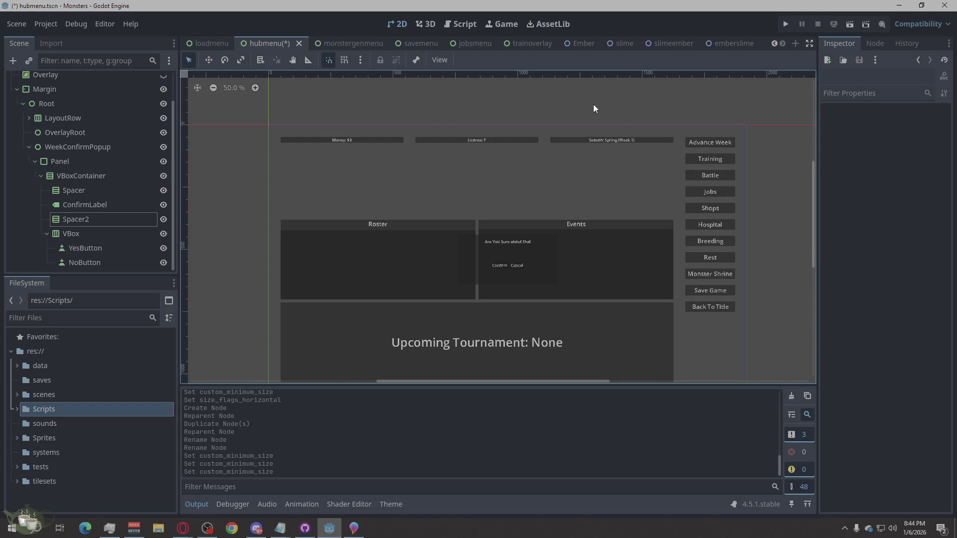
{"action": "key", "text": "ctrl+s"}
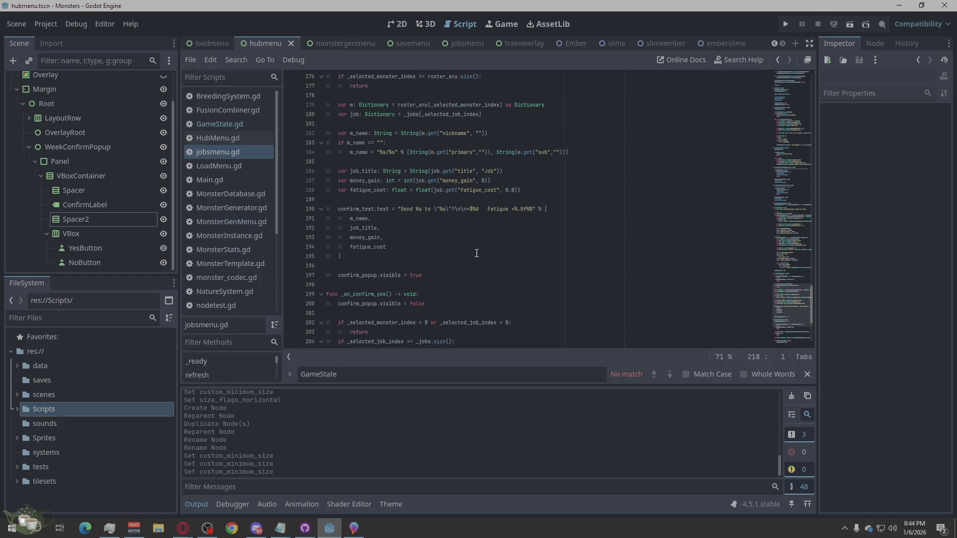
Paste the new code over all of HubMenu.gd, save it, and return to the 2D view
{"action": "left_click", "coordinate": [222, 138]}
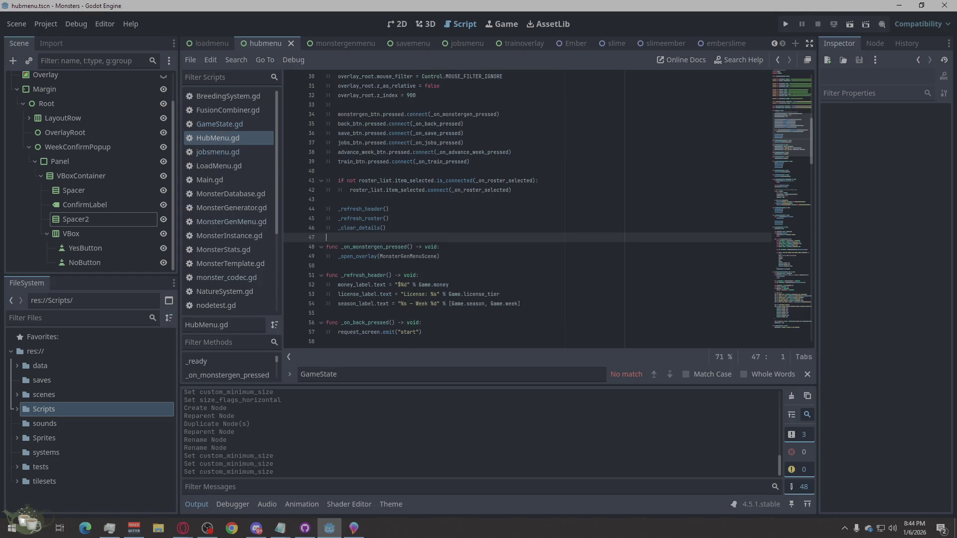
{"action": "left_click", "coordinate": [182, 528]}
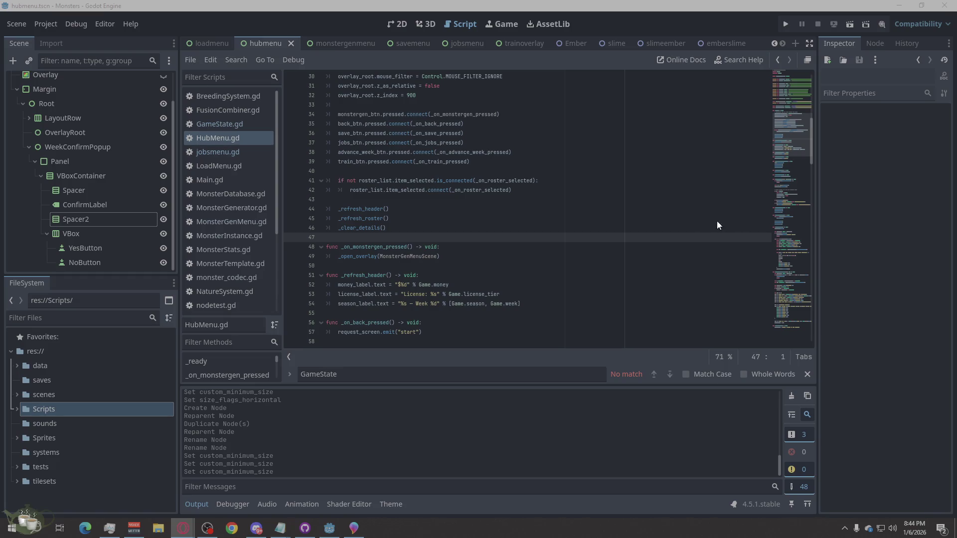
{"action": "right_click", "coordinate": [613, 210]}
{"action": "left_click", "coordinate": [642, 324]}
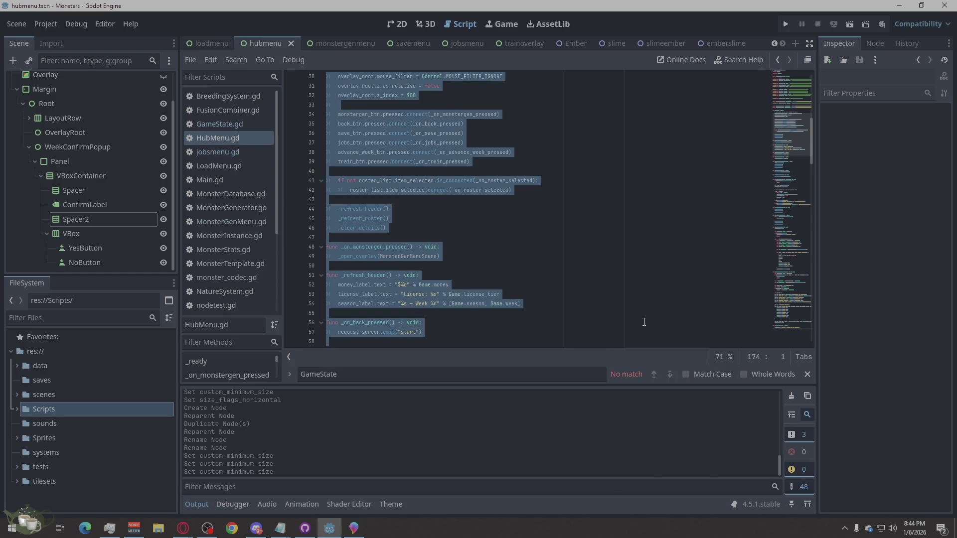
{"action": "key", "text": "ctrl+v"}
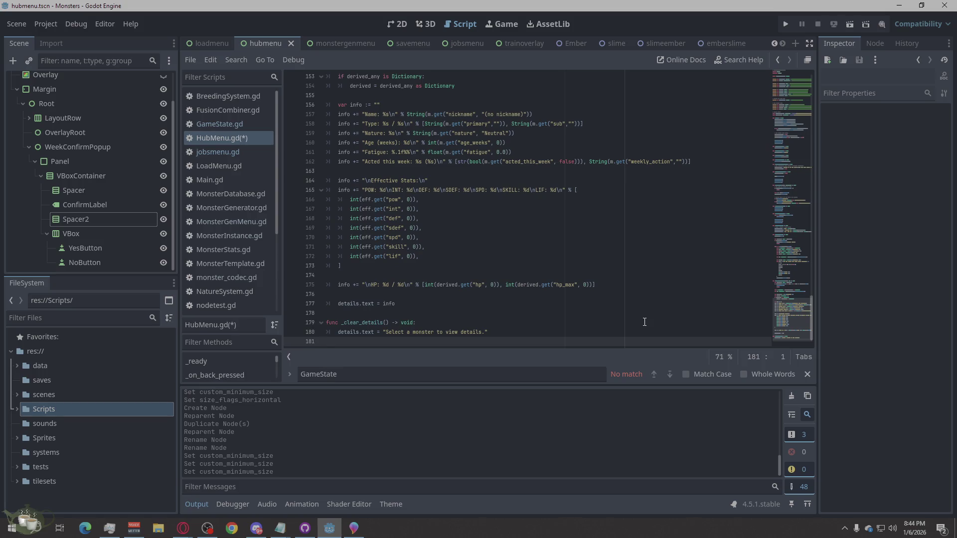
{"action": "key", "text": "ctrl+s"}
{"action": "left_click", "coordinate": [183, 527]}
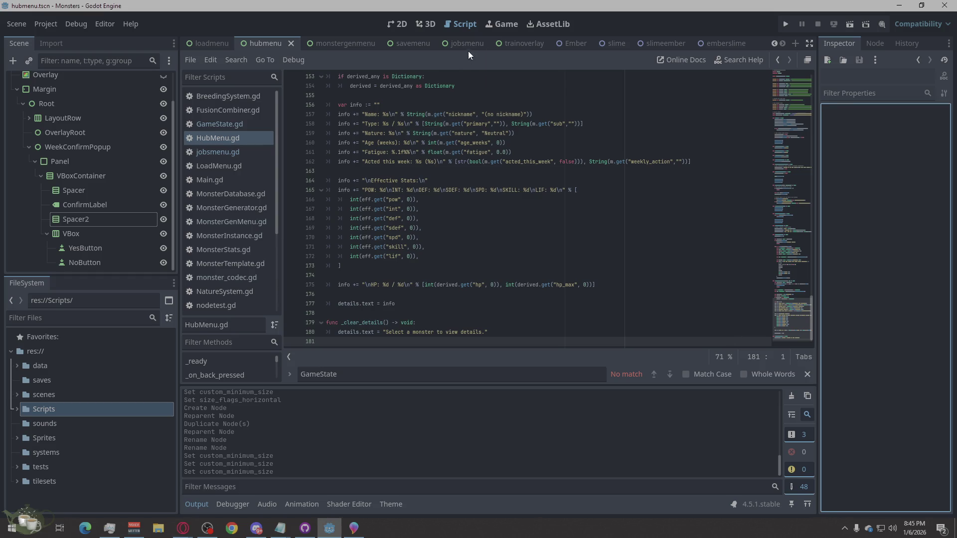
{"action": "left_click", "coordinate": [401, 25]}
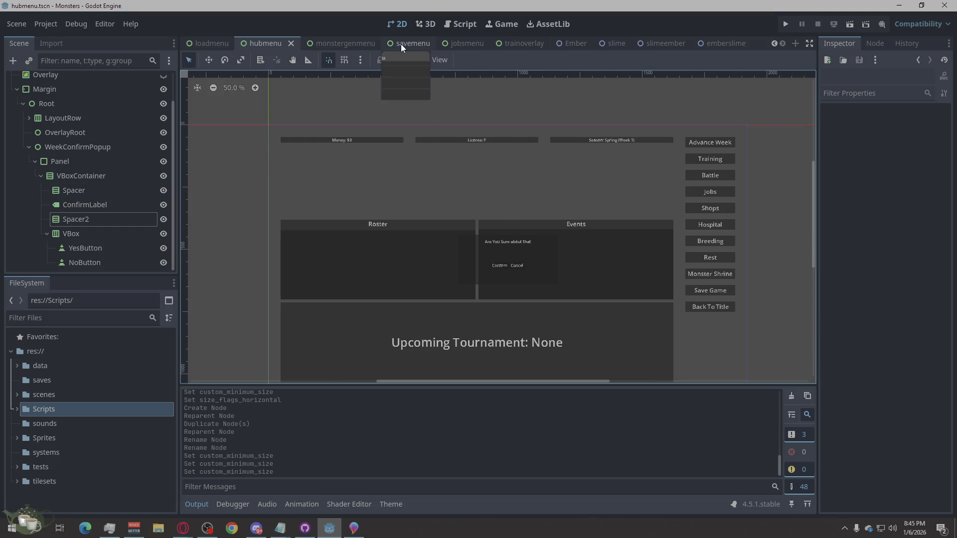
Open the trainoverlay scene and make ResultPopup visible in the editor
{"action": "left_click", "coordinate": [515, 47]}
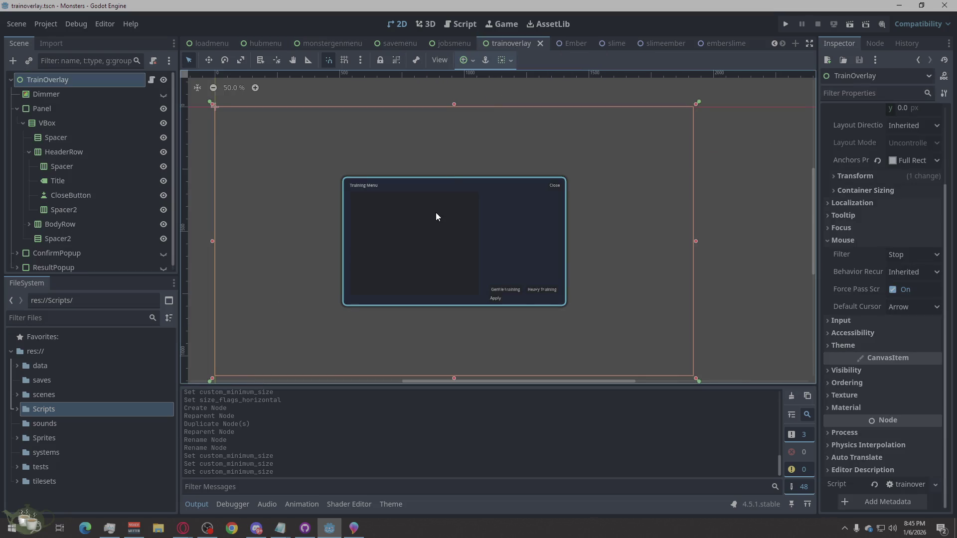
{"action": "left_click", "coordinate": [53, 267]}
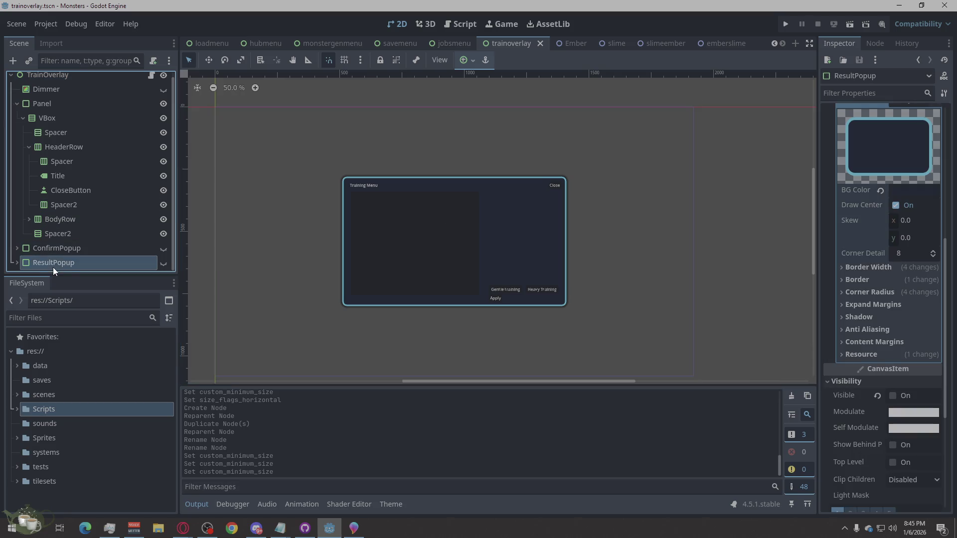
{"action": "left_click", "coordinate": [163, 263]}
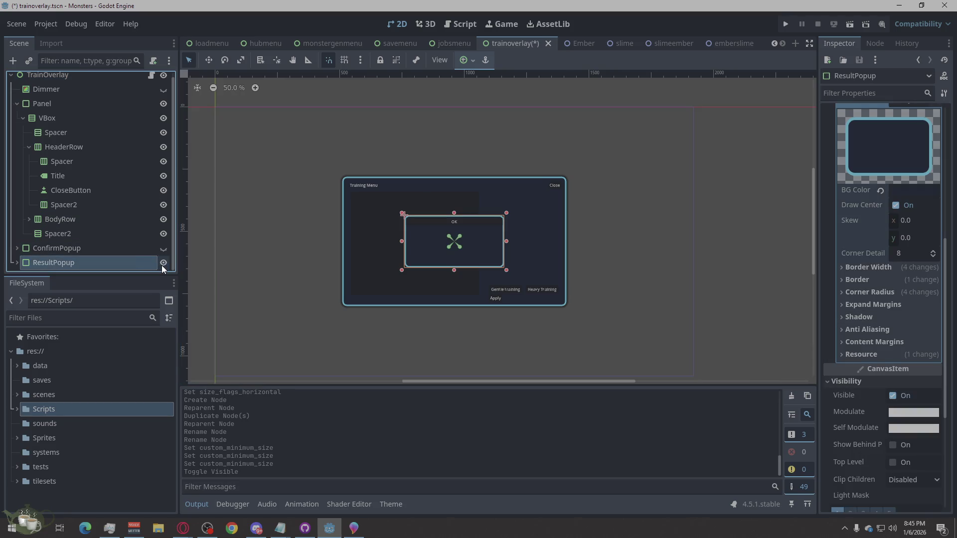
{"action": "left_click", "coordinate": [17, 262]}
Set ResultText to expand vertically and save the trainoverlay scene
{"action": "scroll", "coordinate": [107, 213], "scroll_direction": "down", "scroll_amount": 2}
{"action": "left_click", "coordinate": [77, 247]}
{"action": "left_click", "coordinate": [76, 263]}
{"action": "left_click", "coordinate": [79, 251]}
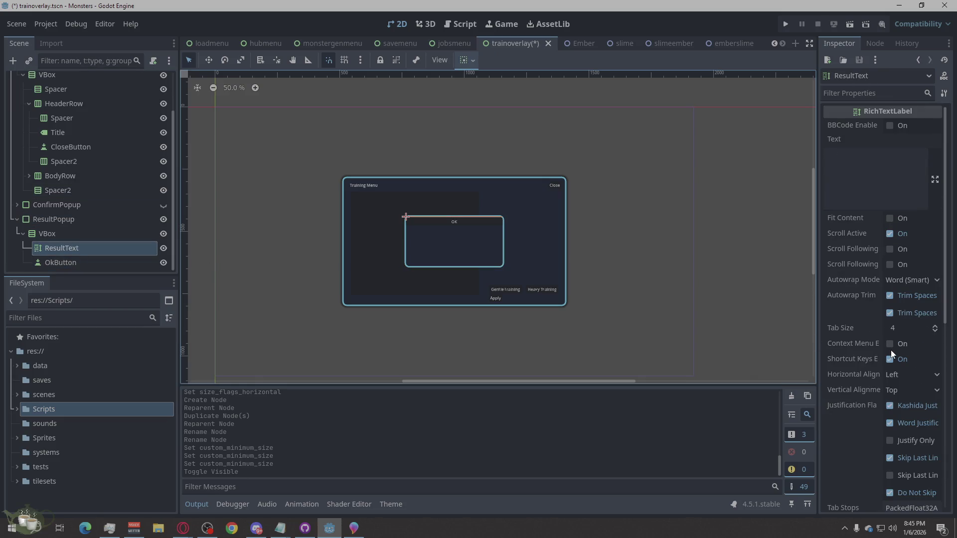
{"action": "scroll", "coordinate": [890, 350], "scroll_direction": "down", "scroll_amount": 5}
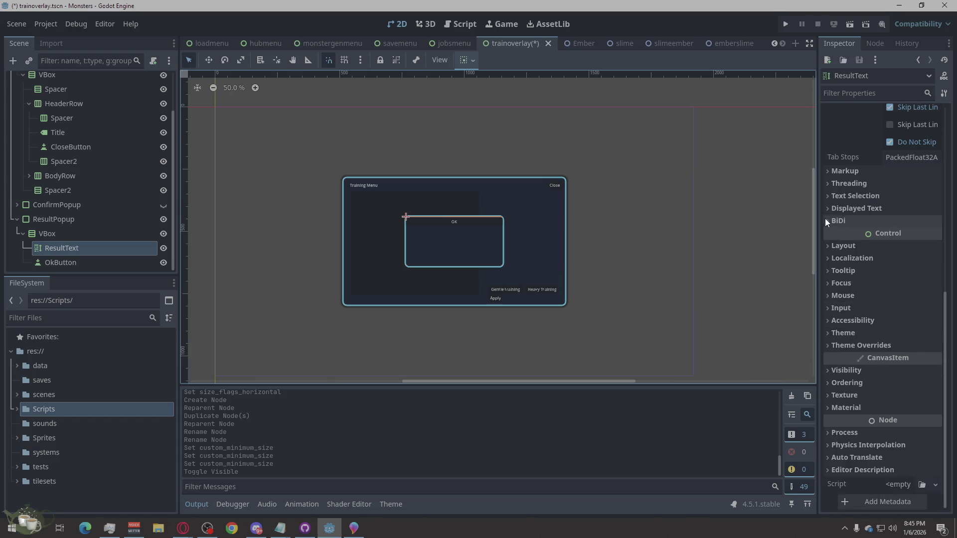
{"action": "left_click", "coordinate": [842, 245]}
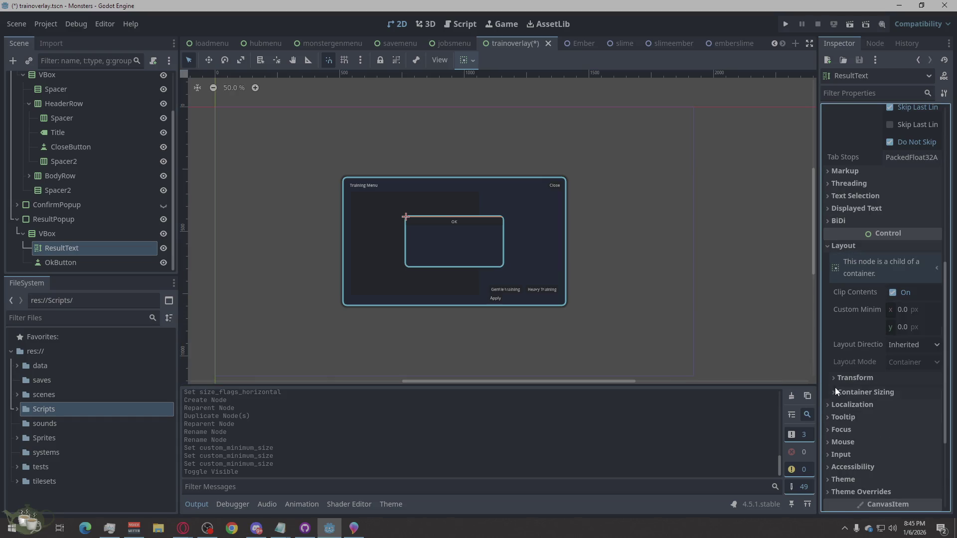
{"action": "left_click", "coordinate": [896, 441]}
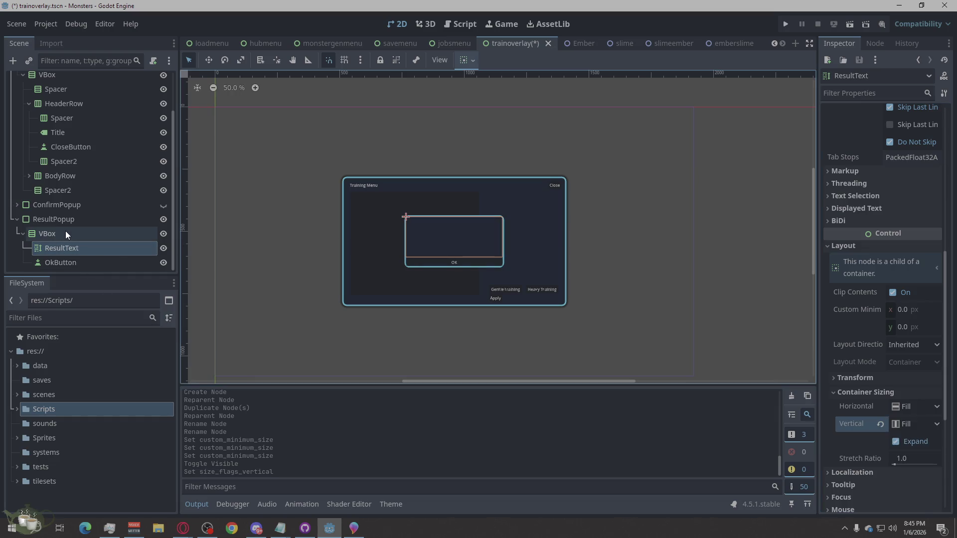
{"action": "key", "text": "ctrl+s"}
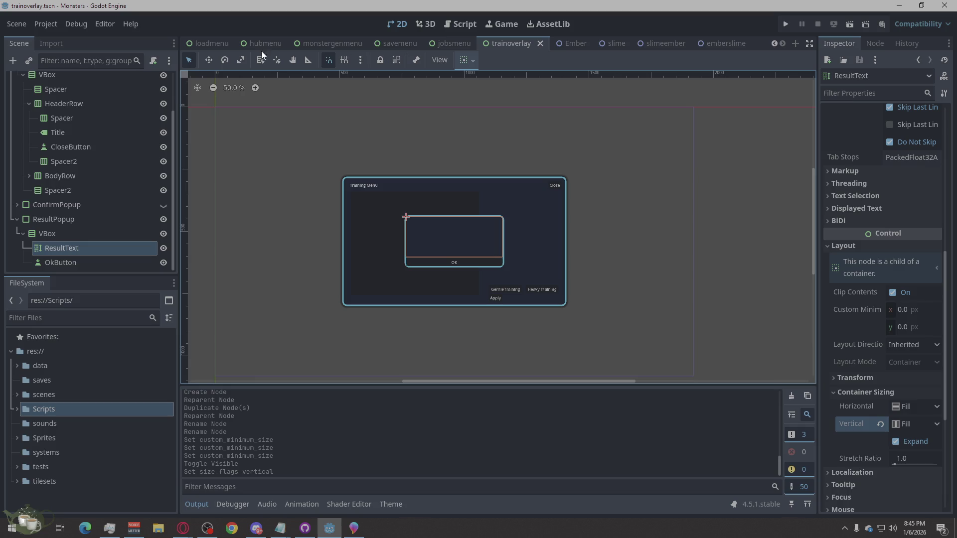
{"action": "left_click", "coordinate": [265, 39]}
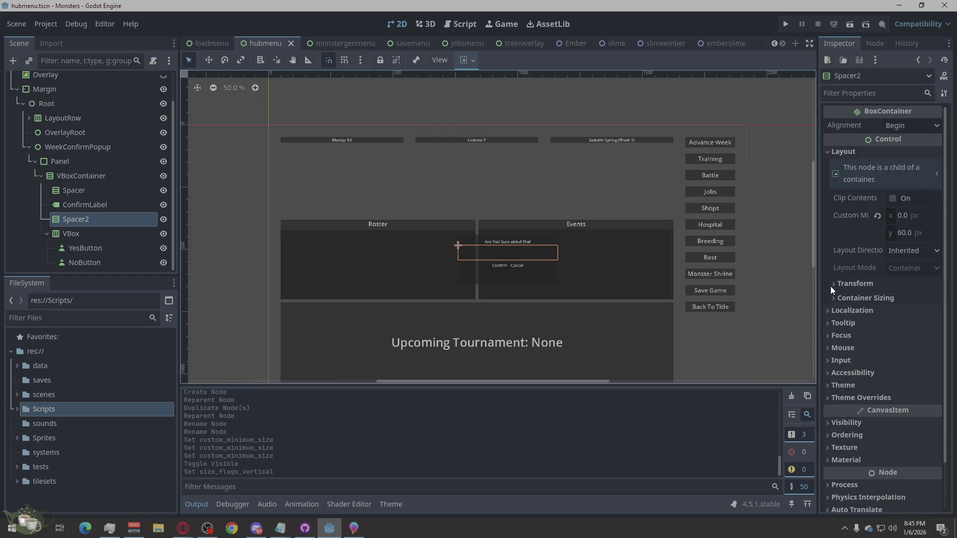
Bring up HubMenu.gd in the script editor with Ctrl+F3
{"action": "scroll", "coordinate": [530, 309], "scroll_direction": "up", "scroll_amount": 1}
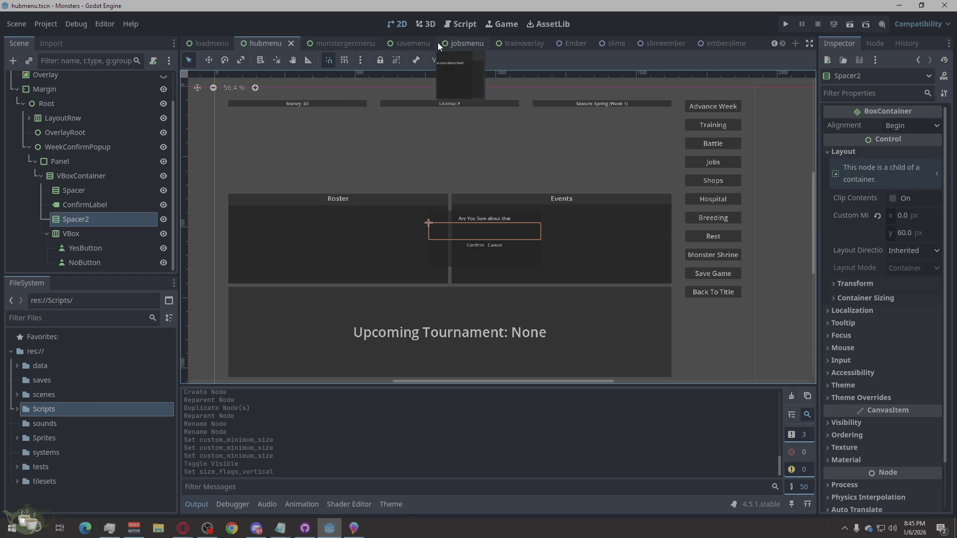
{"action": "key", "text": "ctrl+F3"}
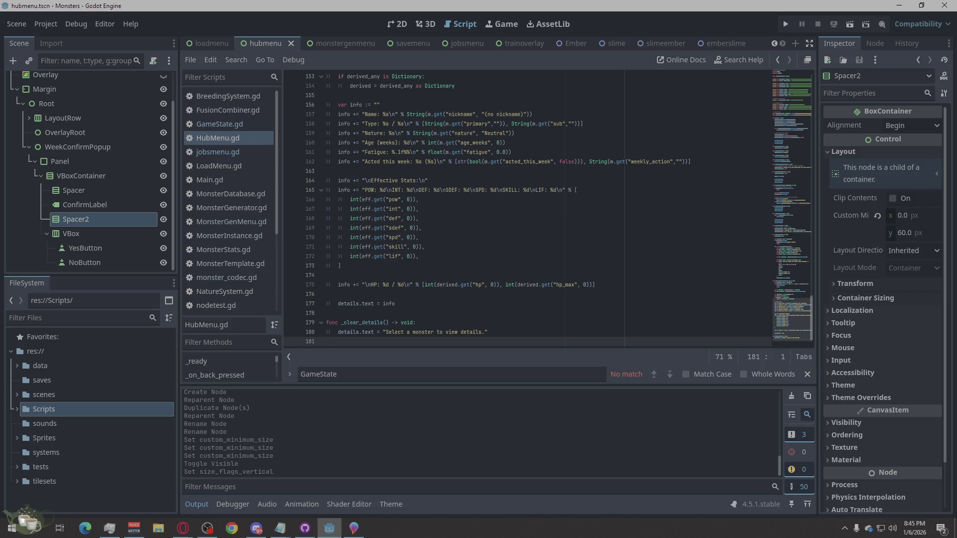
Search HubMenu.gd for _on_advance_week_pressed and jump to its definition
{"action": "key", "text": "alt+Tab"}
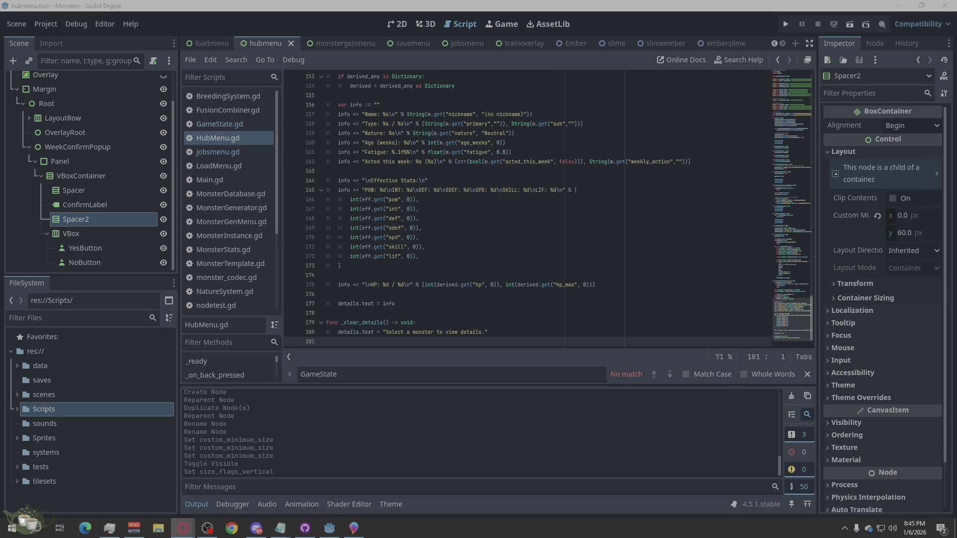
{"action": "left_click", "coordinate": [620, 249]}
{"action": "double_click", "coordinate": [387, 372]}
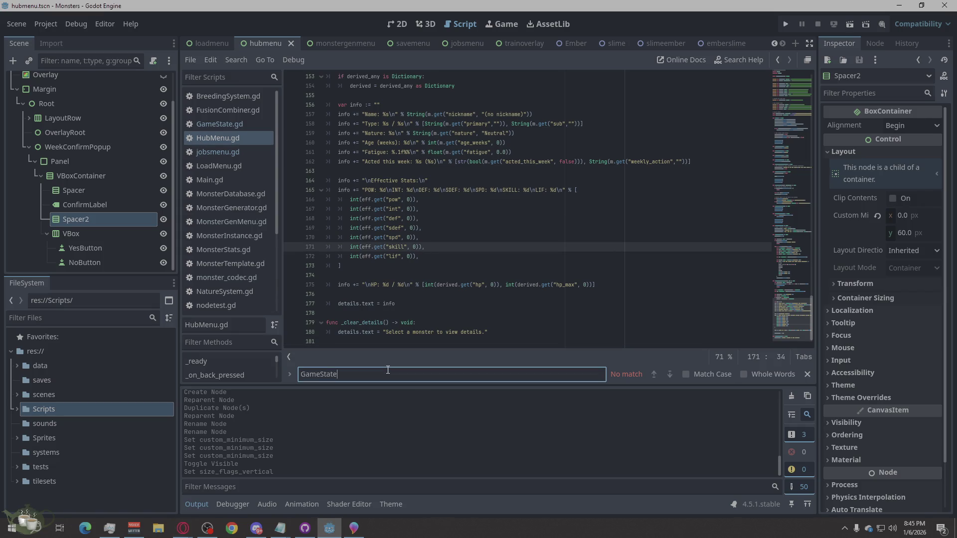
{"action": "type", "text": "on_advance_week_pressed"}
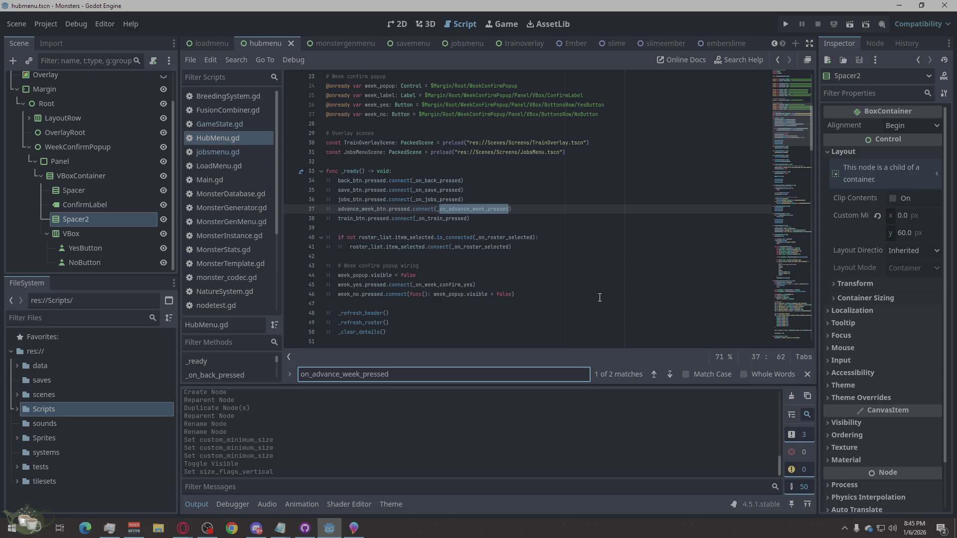
{"action": "left_click", "coordinate": [668, 374]}
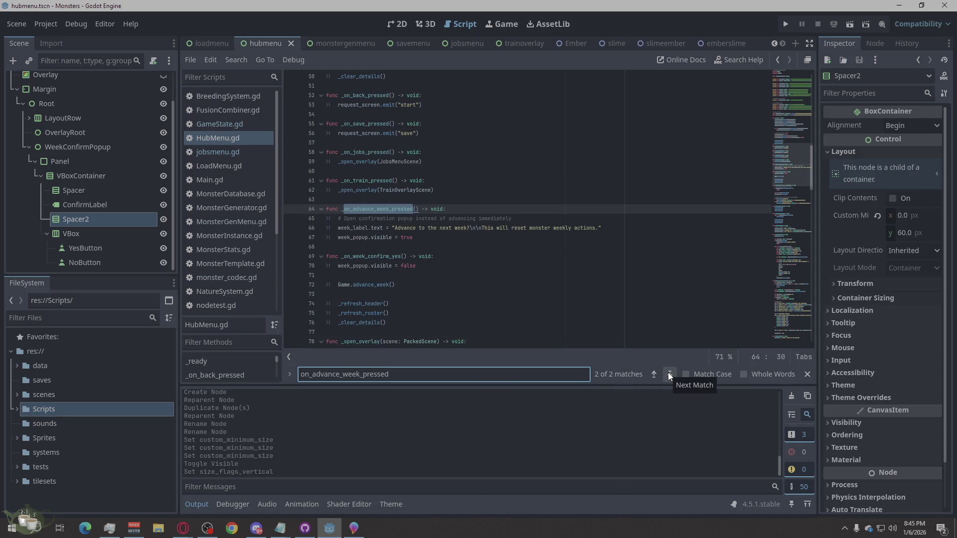
Paste the remaining-monsters counting loop after the week_popup.visible = true line
{"action": "key", "text": "alt+Tab"}
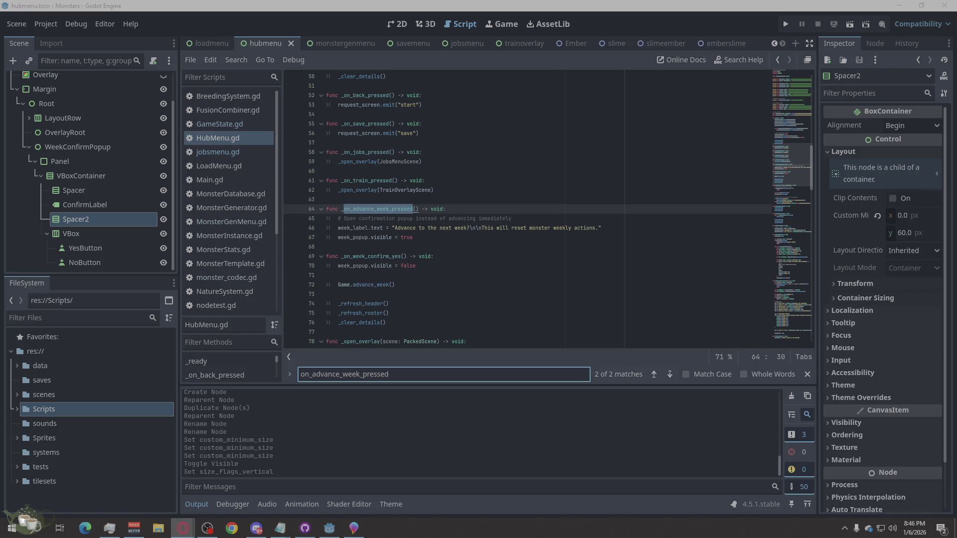
{"action": "left_click", "coordinate": [438, 233]}
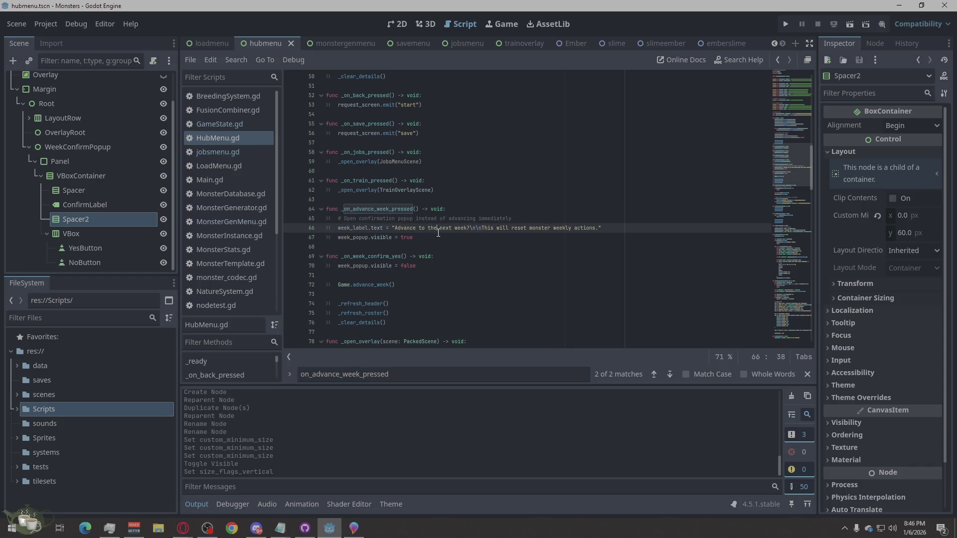
{"action": "left_click", "coordinate": [439, 238]}
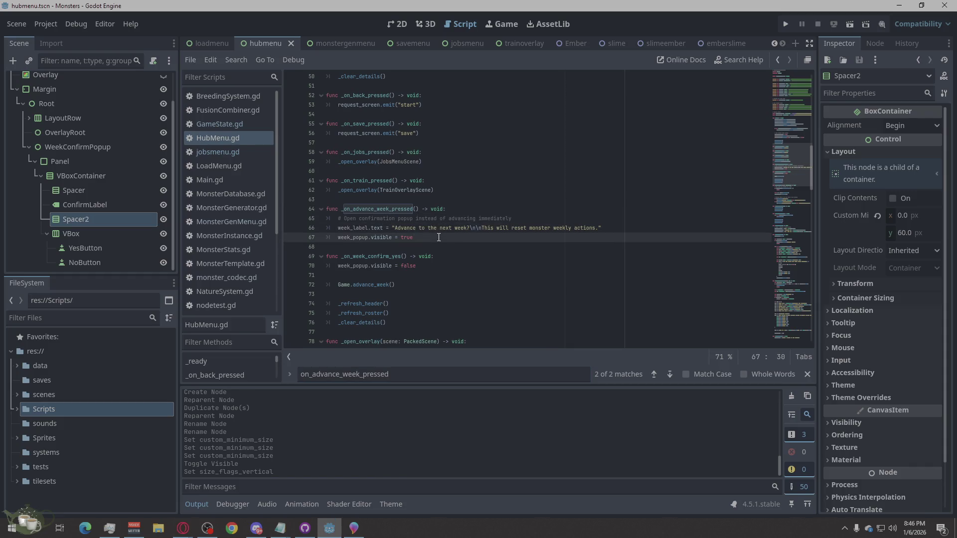
{"action": "left_click_drag", "start_coordinate": [438, 238], "coordinate": [317, 232]}
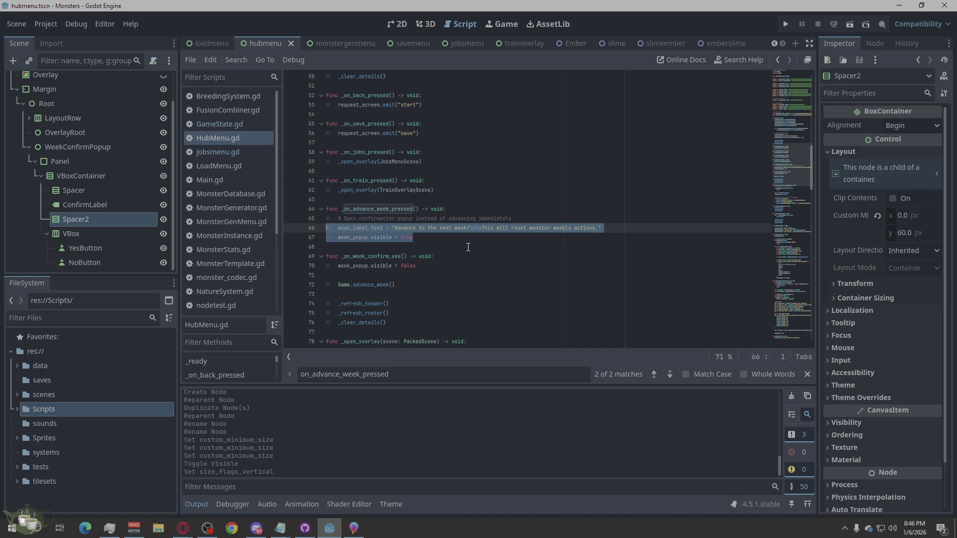
{"action": "left_click", "coordinate": [428, 238]}
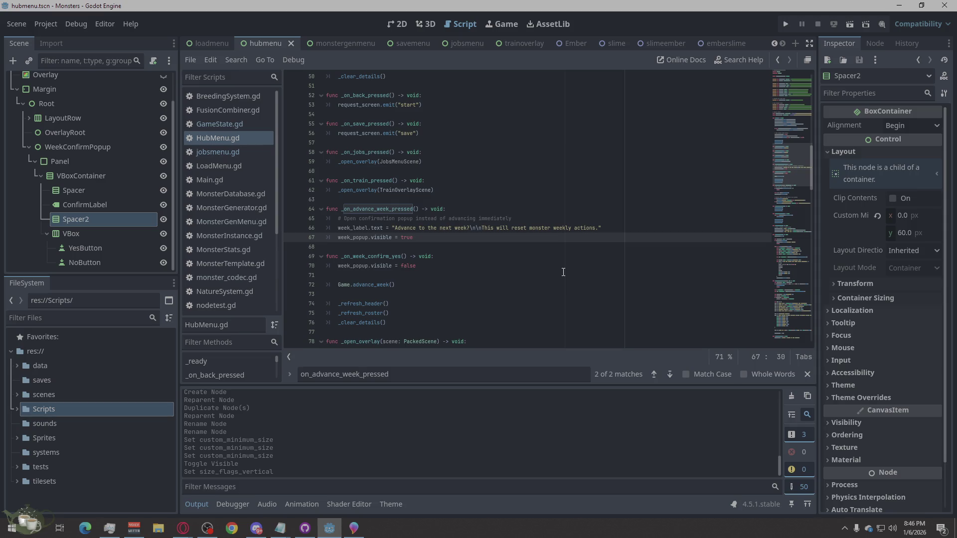
{"action": "key", "text": "Return"}
{"action": "type", "text": "var remaining := 0 for m in Game.roster: \tif not bool((m as Dictionary).get(\"acted_this_week\", false)): \t\tremaining += 1 week_label.text = \"Advance to the next week?\\n\\nMonsters with unused actions: %d\" % remaining"}
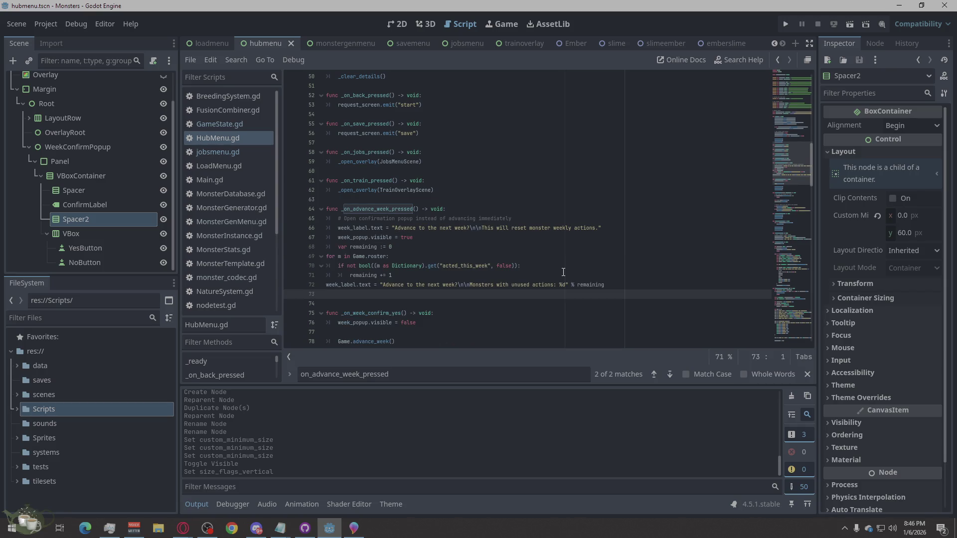
Fix the new code's indentation, save HubMenu.gd, and run the game
{"action": "left_click", "coordinate": [328, 258]}
{"action": "key", "text": "Tab"}
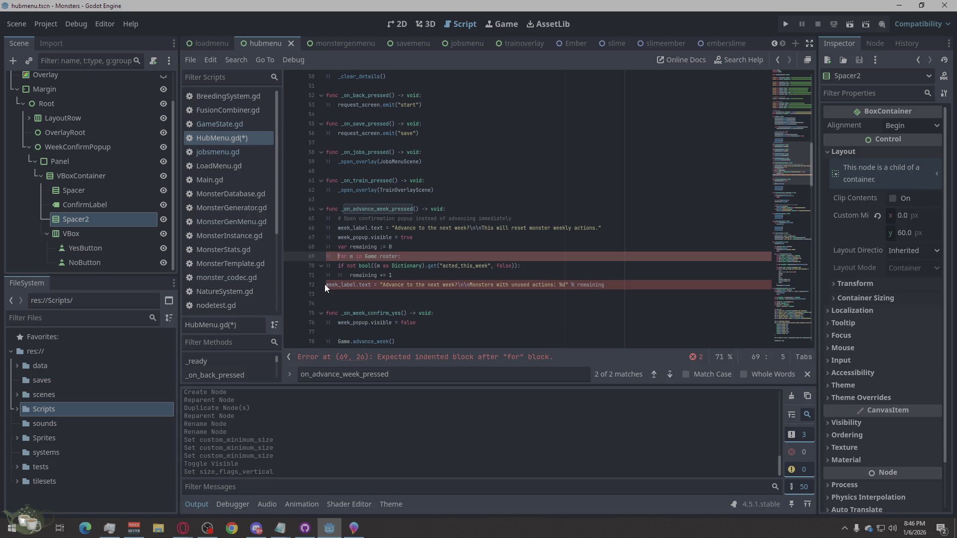
{"action": "left_click", "coordinate": [329, 288]}
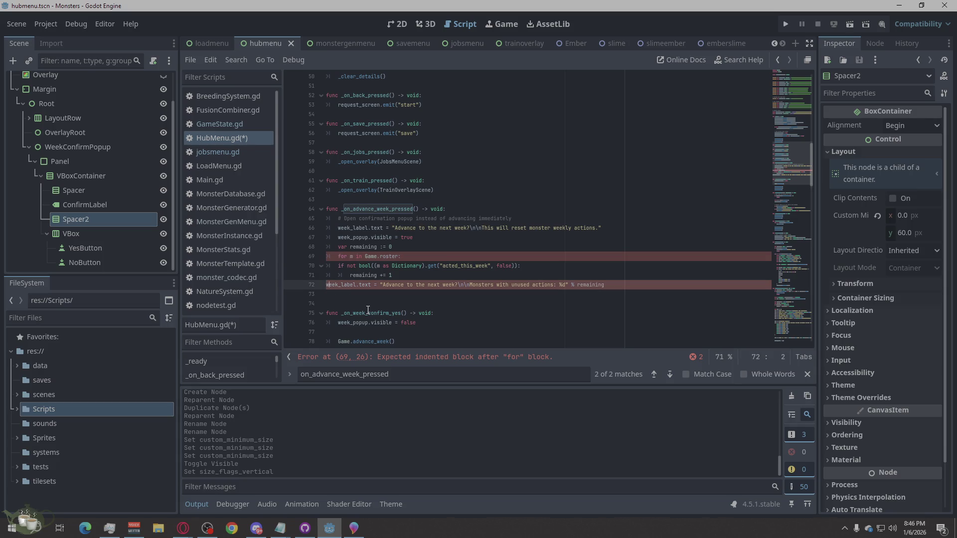
{"action": "key", "text": "Tab"}
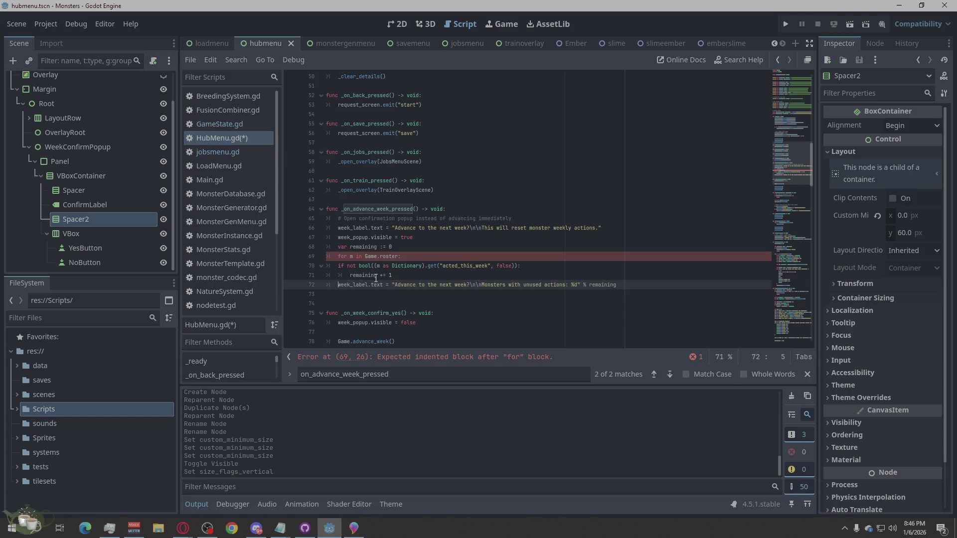
{"action": "left_click", "coordinate": [334, 268]}
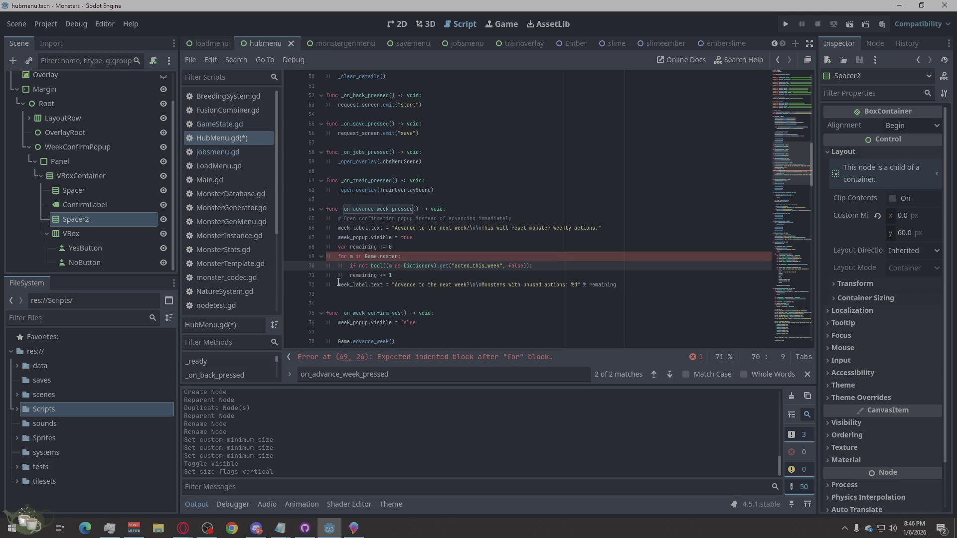
{"action": "key", "text": "Tab"}
{"action": "left_click", "coordinate": [350, 276]}
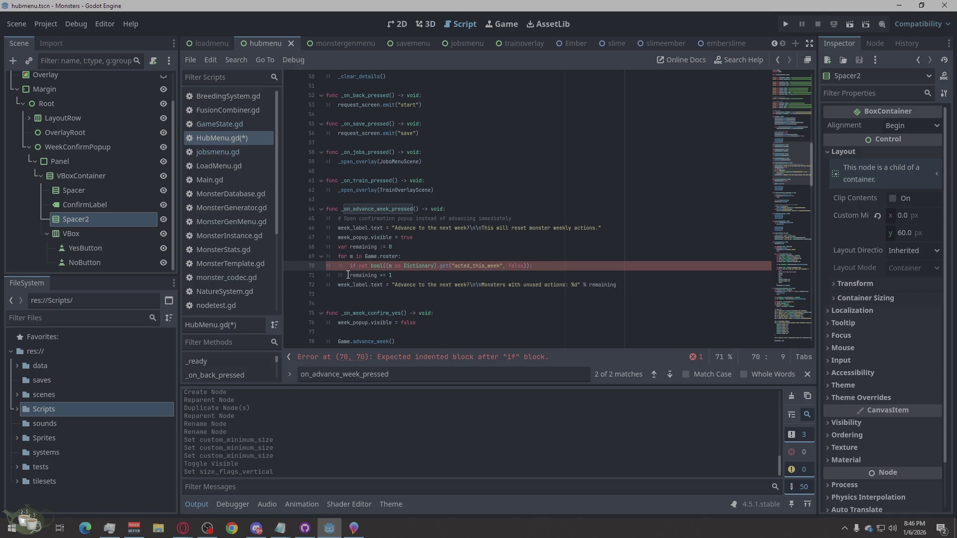
{"action": "key", "text": "Tab"}
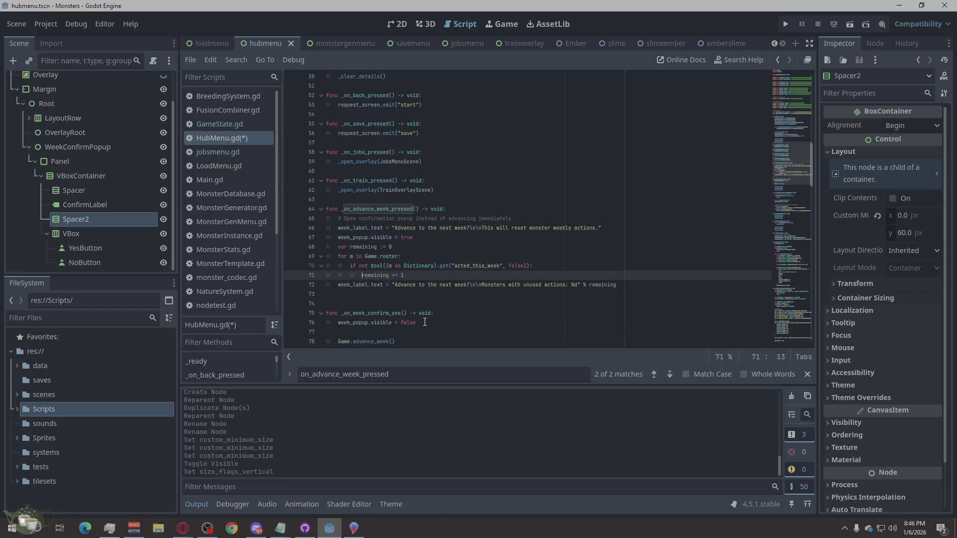
{"action": "left_click", "coordinate": [647, 291]}
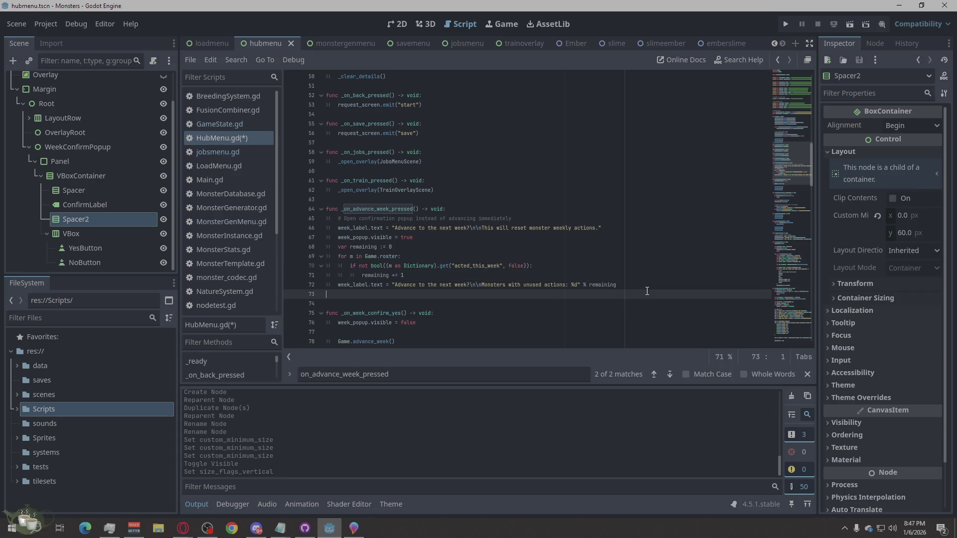
{"action": "key", "text": "ctrl+s"}
{"action": "left_click", "coordinate": [785, 25]}
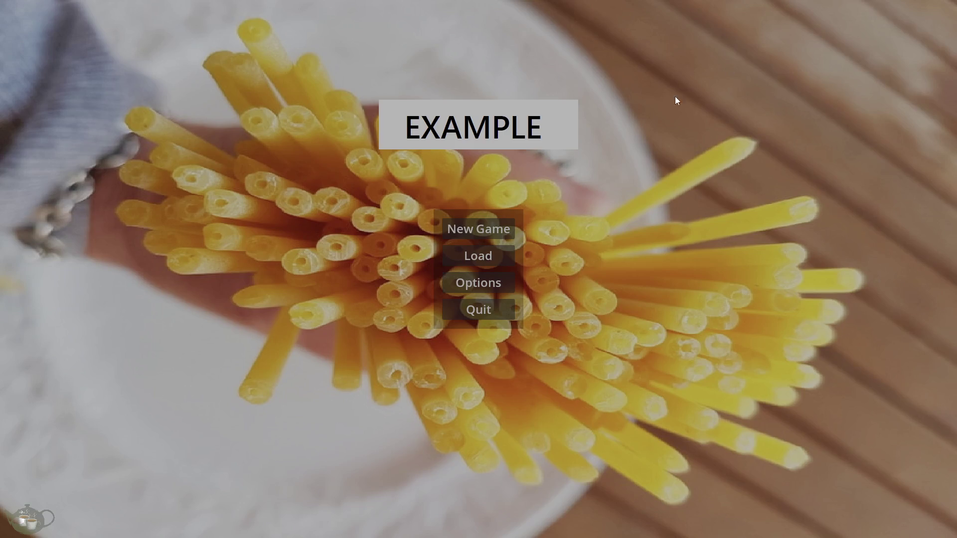
Open the hub menu in-game, then jump to the HubMenu.gd:25 and :26 missing-node error lines
{"action": "left_click", "coordinate": [502, 225]}
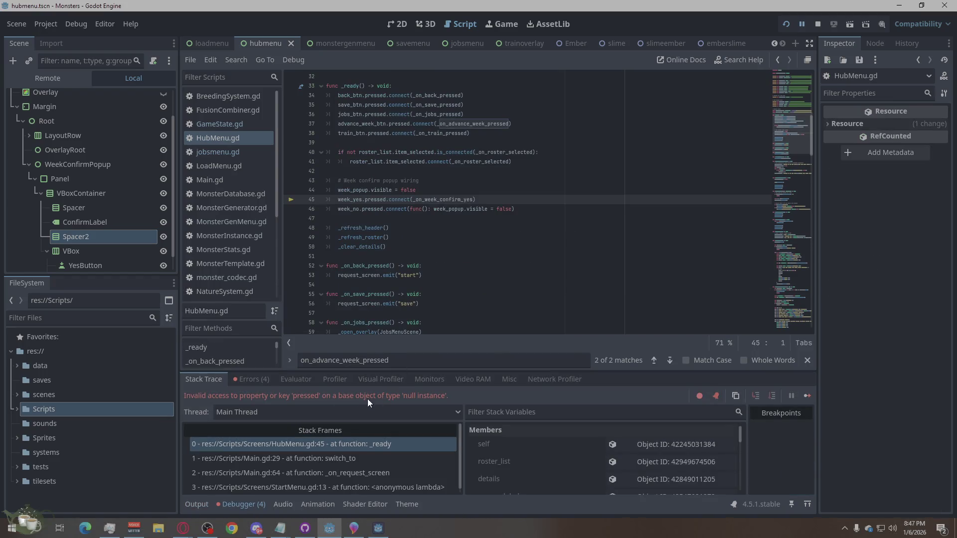
{"action": "left_click", "coordinate": [266, 380]}
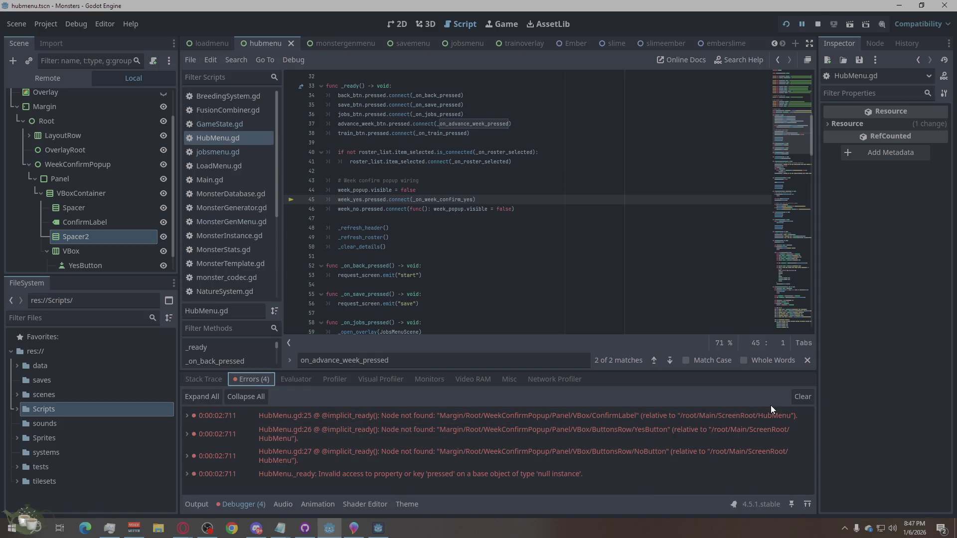
{"action": "left_click", "coordinate": [439, 218]}
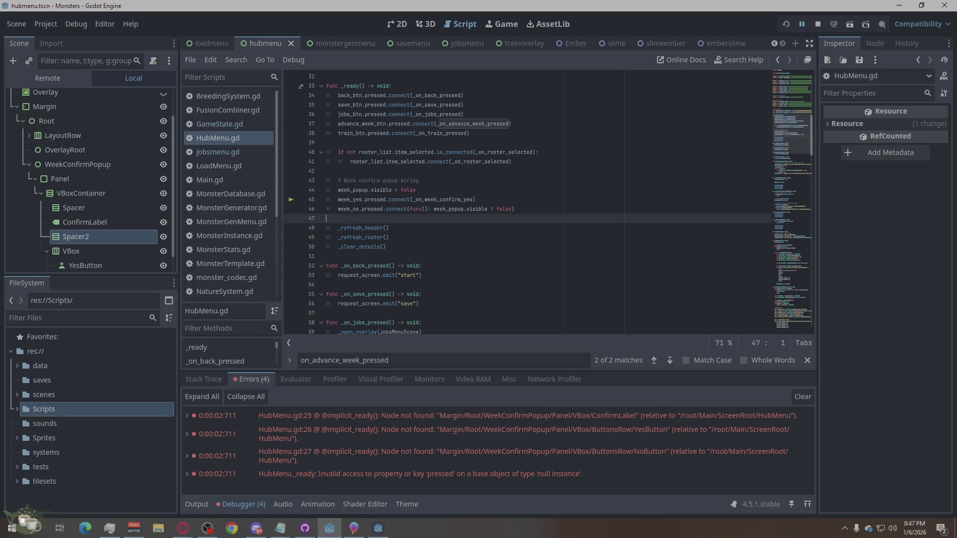
{"action": "left_click", "coordinate": [707, 413]}
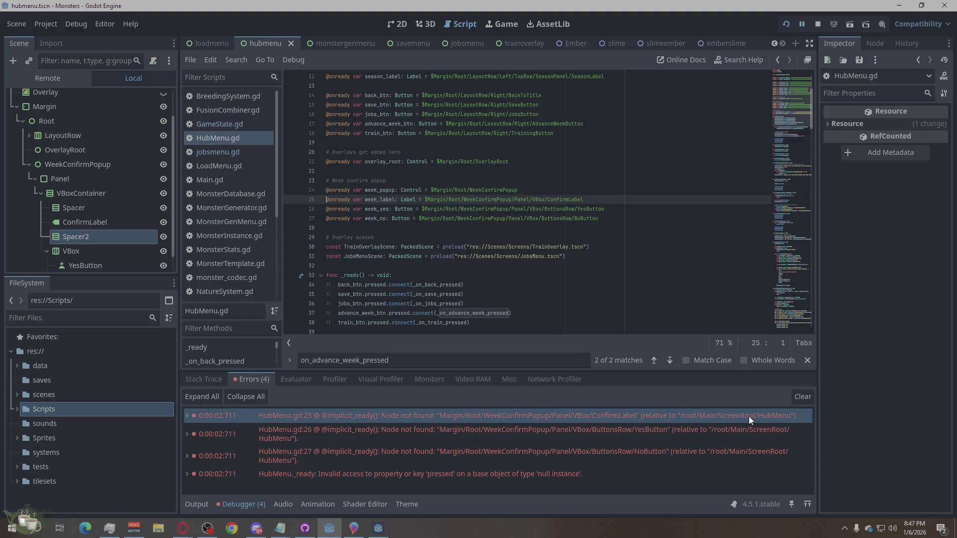
{"action": "key", "text": "alt+Tab"}
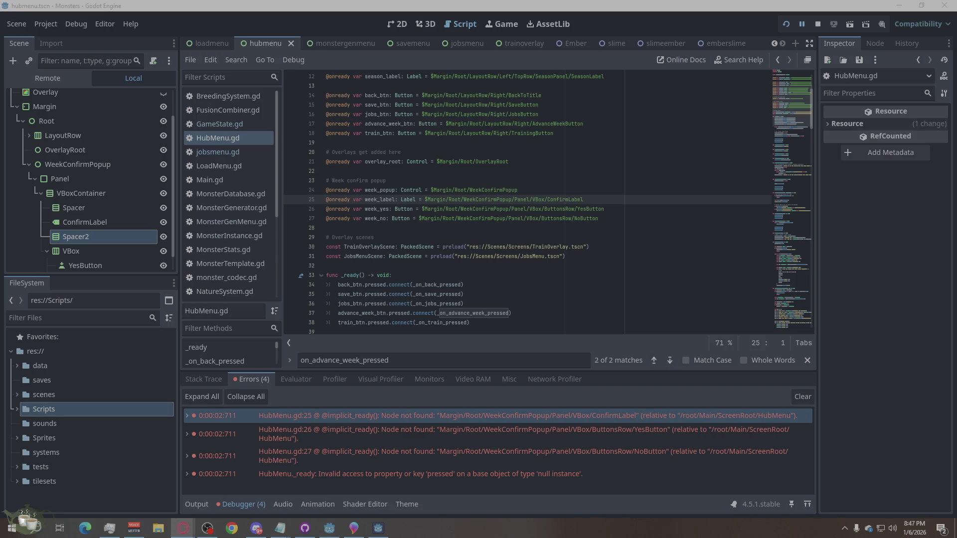
{"action": "left_click", "coordinate": [651, 435]}
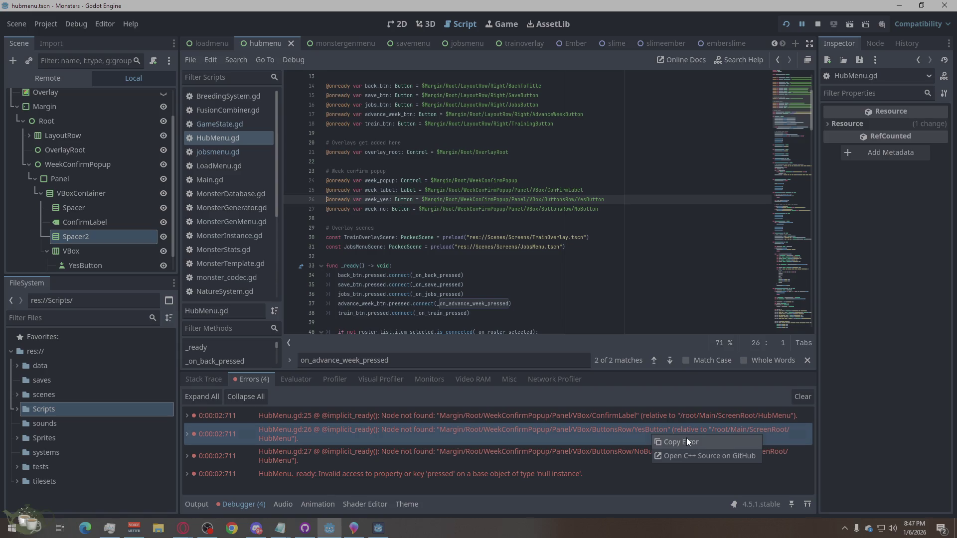
Rename the Panel's VBoxContainer to Vbox to match the script's node path
{"action": "mouse_move", "coordinate": [686, 437]}
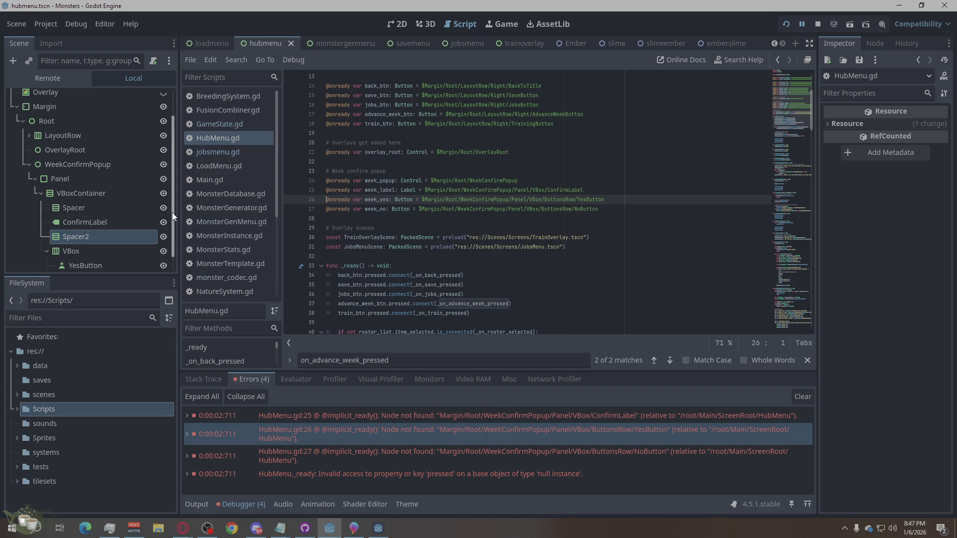
{"action": "scroll", "coordinate": [124, 219], "scroll_direction": "down", "scroll_amount": 1}
{"action": "scroll", "coordinate": [124, 218], "scroll_direction": "up", "scroll_amount": 1}
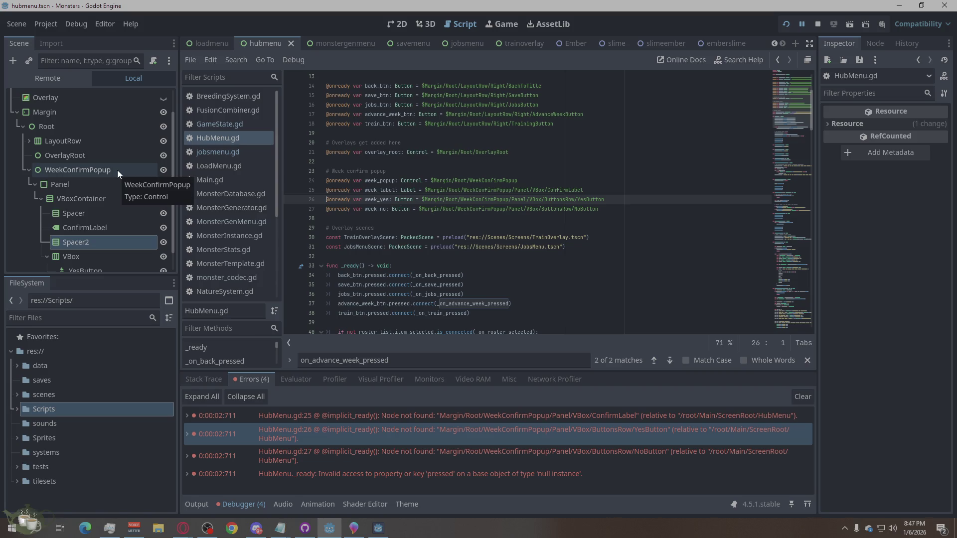
{"action": "left_click", "coordinate": [106, 199]}
{"action": "left_click", "coordinate": [107, 199]}
{"action": "type", "text": "Vboc"}
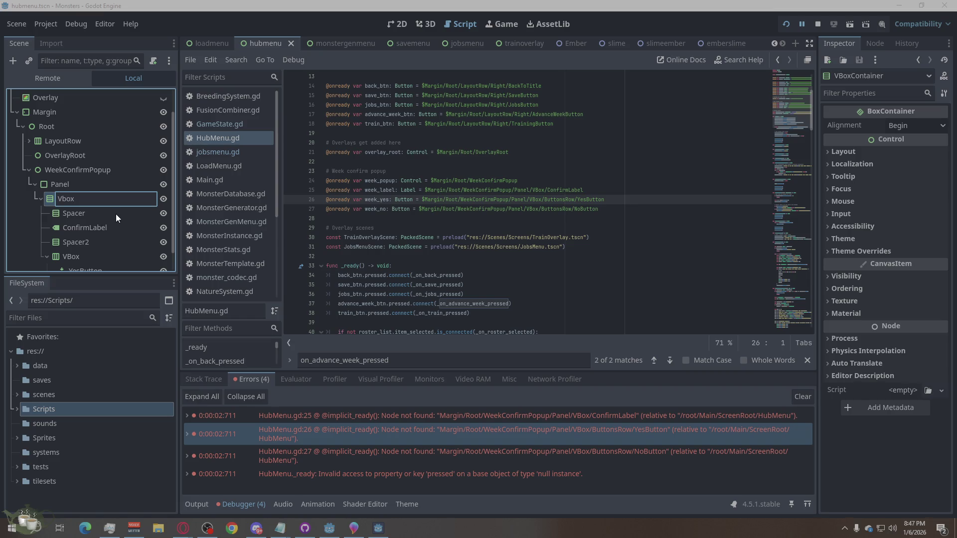
{"action": "key", "text": "Return"}
{"action": "scroll", "coordinate": [116, 213], "scroll_direction": "down", "scroll_amount": 1}
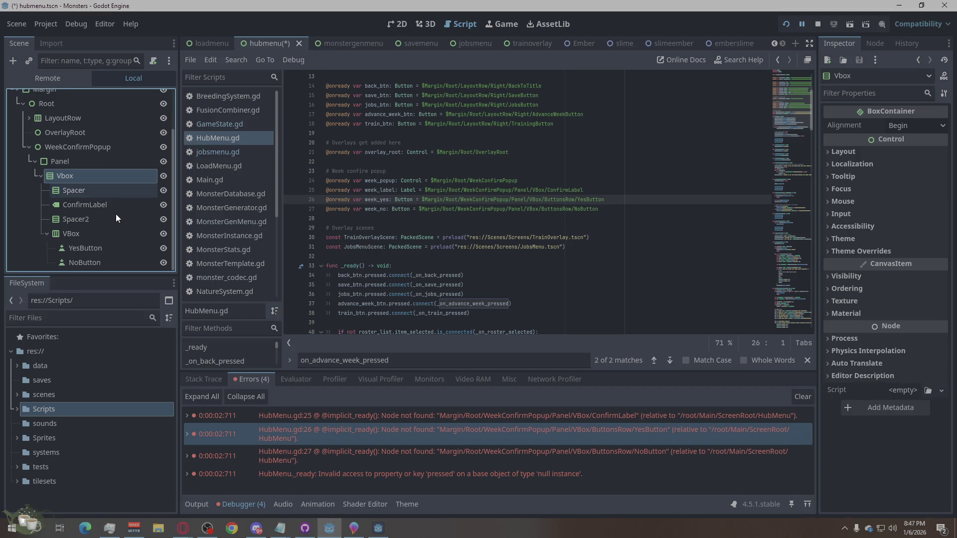
Select the inner VBox node in the Scene dock and save the hub menu scene
{"action": "left_click", "coordinate": [50, 231]}
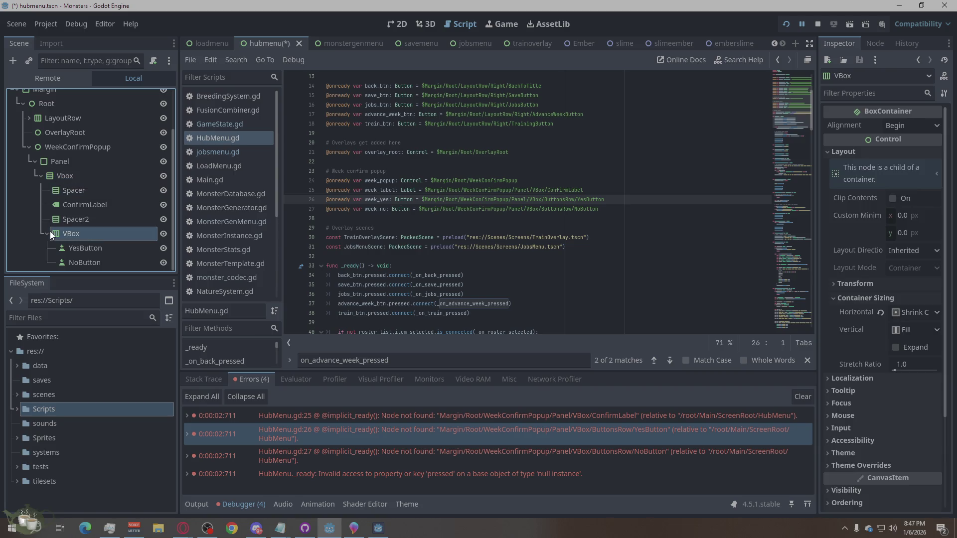
{"action": "left_click", "coordinate": [46, 232]}
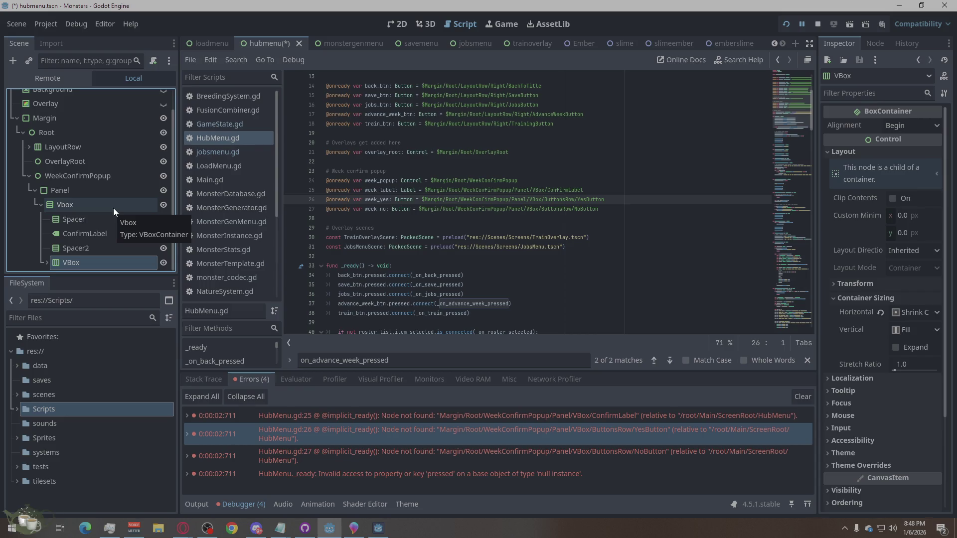
{"action": "scroll", "coordinate": [112, 207], "scroll_direction": "up", "scroll_amount": 1}
{"action": "scroll", "coordinate": [112, 213], "scroll_direction": "down", "scroll_amount": 1}
{"action": "key", "text": "ctrl+s"}
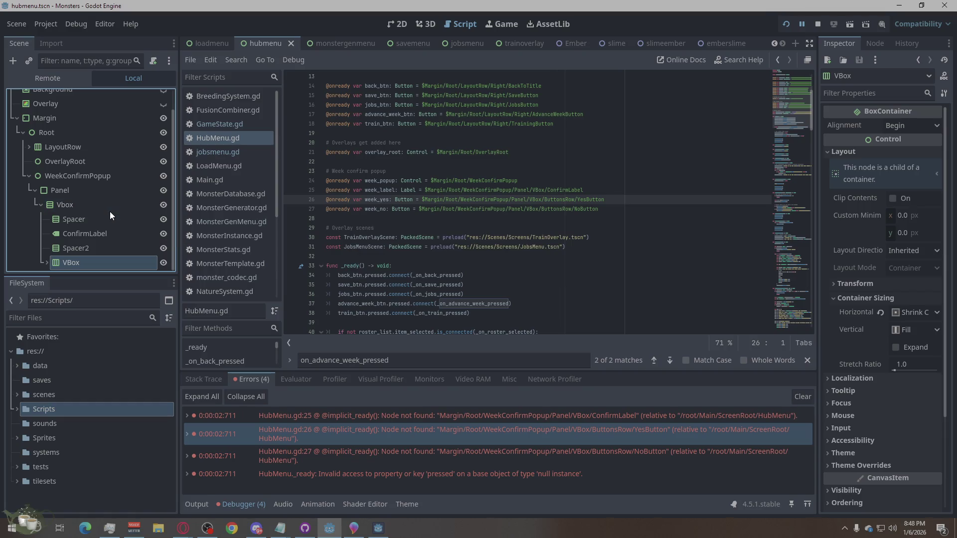
Revisit the YesButton path error, expand the inner VBox, and move YesButton below NoButton
{"action": "left_click", "coordinate": [470, 439]}
{"action": "mouse_move", "coordinate": [473, 431]}
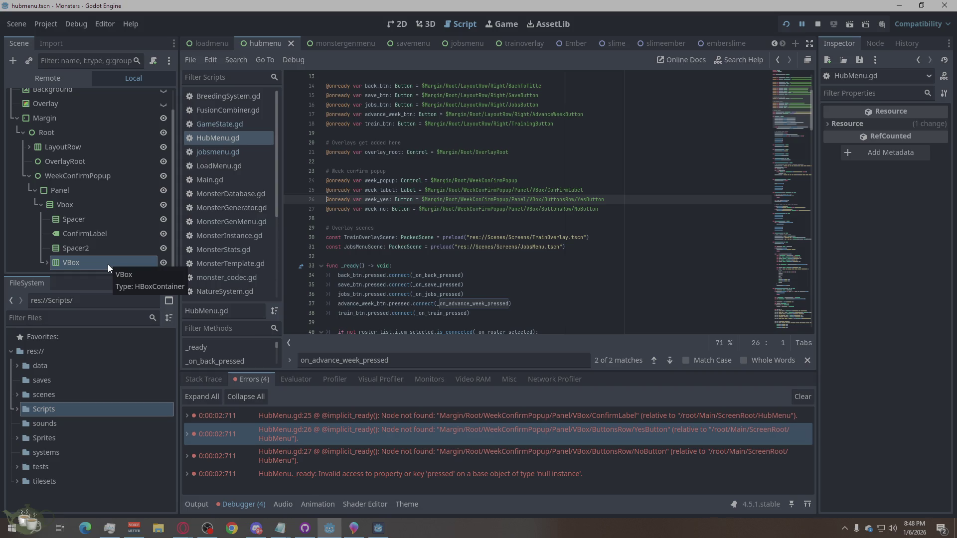
{"action": "left_click", "coordinate": [47, 262]}
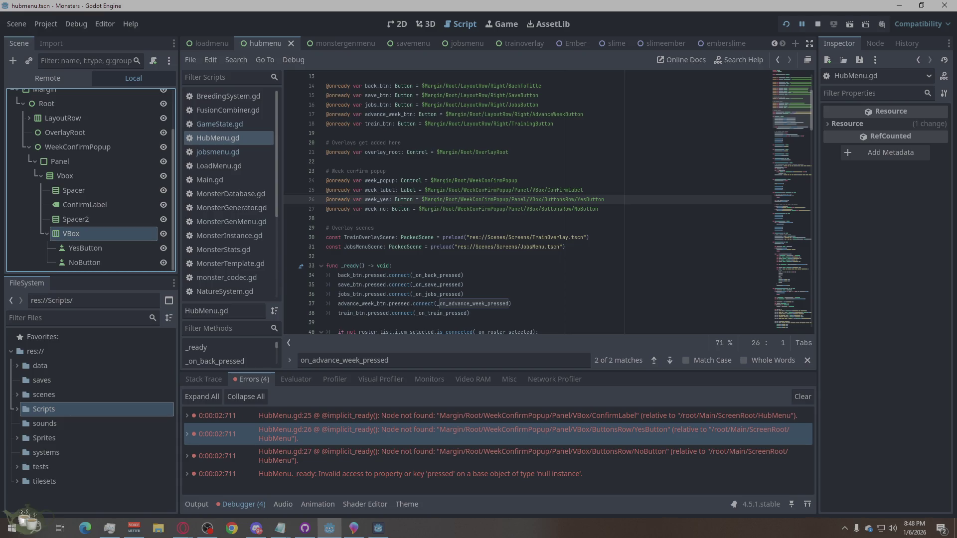
{"action": "key", "text": "alt+Tab"}
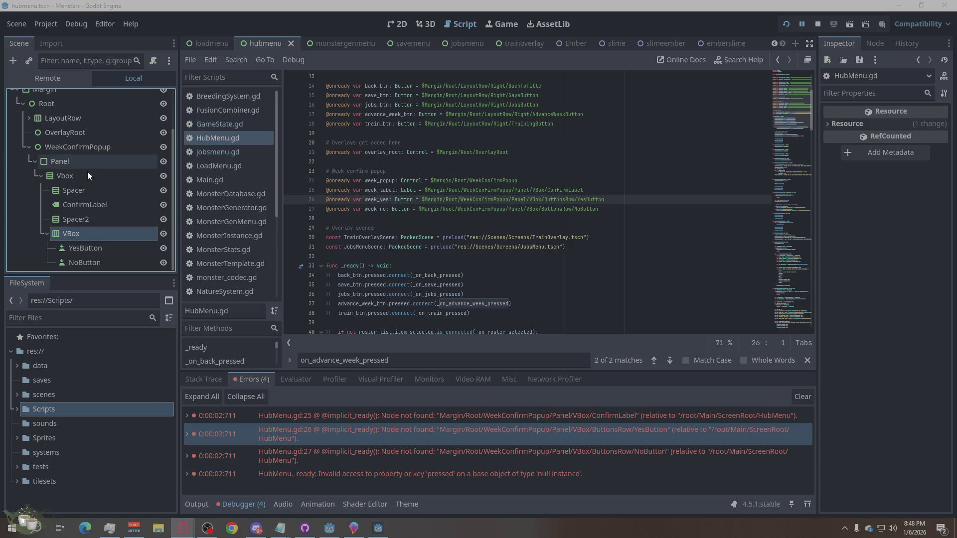
{"action": "mouse_move", "coordinate": [78, 252]}
{"action": "left_mouse_down"}
{"action": "mouse_move", "coordinate": [71, 222]}
{"action": "mouse_move", "coordinate": [70, 261]}
{"action": "mouse_move", "coordinate": [73, 226]}
{"action": "mouse_move", "coordinate": [53, 225]}
{"action": "mouse_move", "coordinate": [66, 262]}
{"action": "left_mouse_up"}
Delete the inner VBox node and move YesButton back above NoButton
{"action": "right_click", "coordinate": [64, 259]}
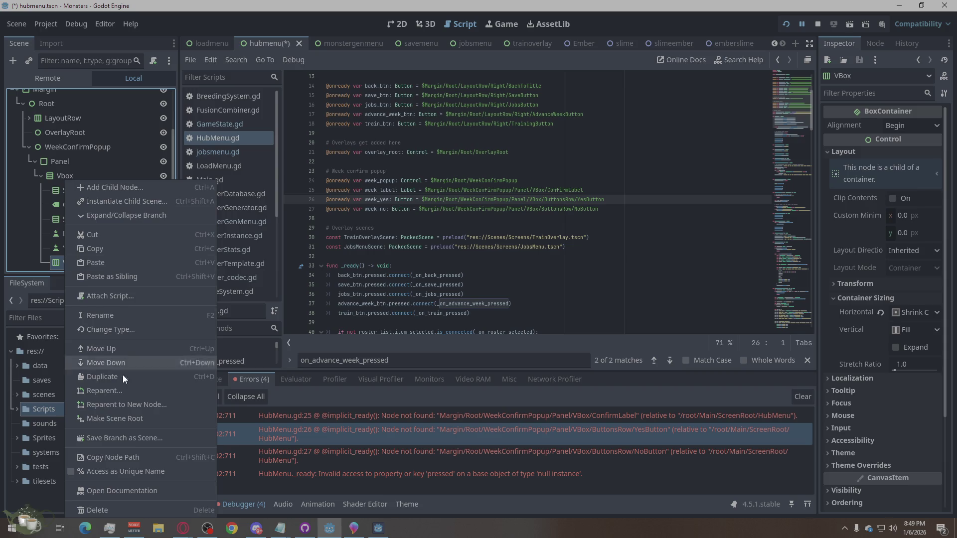
{"action": "left_click", "coordinate": [110, 508]}
{"action": "left_click", "coordinate": [450, 277]}
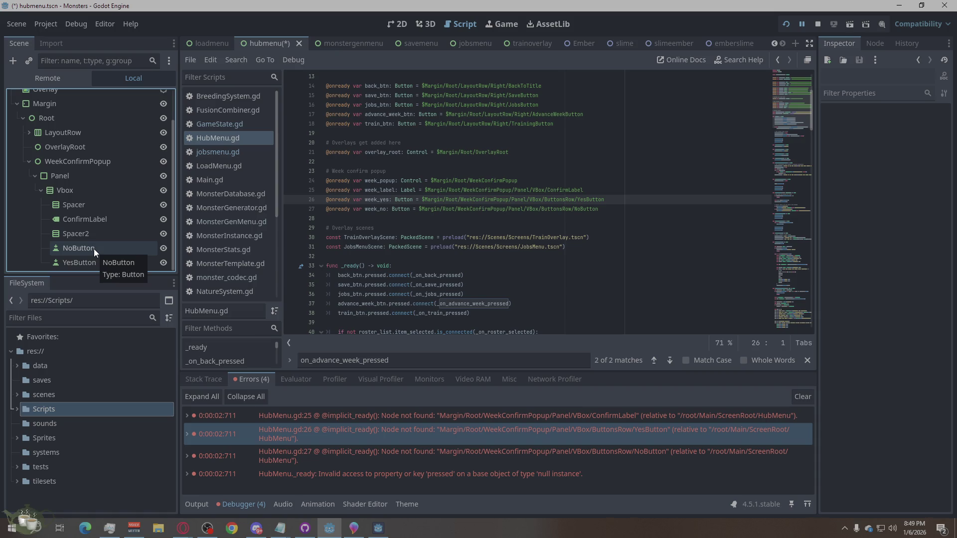
{"action": "left_click_drag", "start_coordinate": [89, 261], "coordinate": [88, 238]}
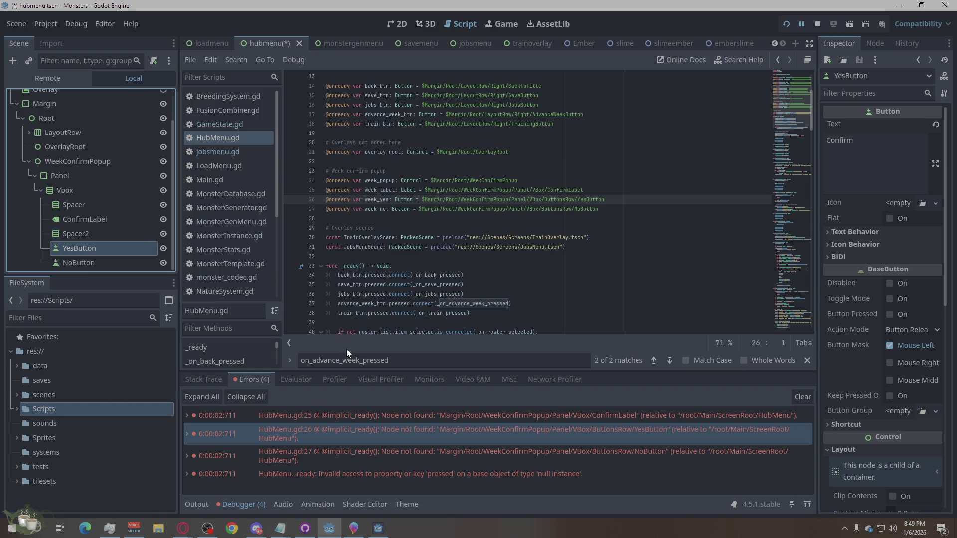
Check the hub menu in the 2D view, save the scene, and jump to the line 45 error
{"action": "left_click", "coordinate": [393, 23]}
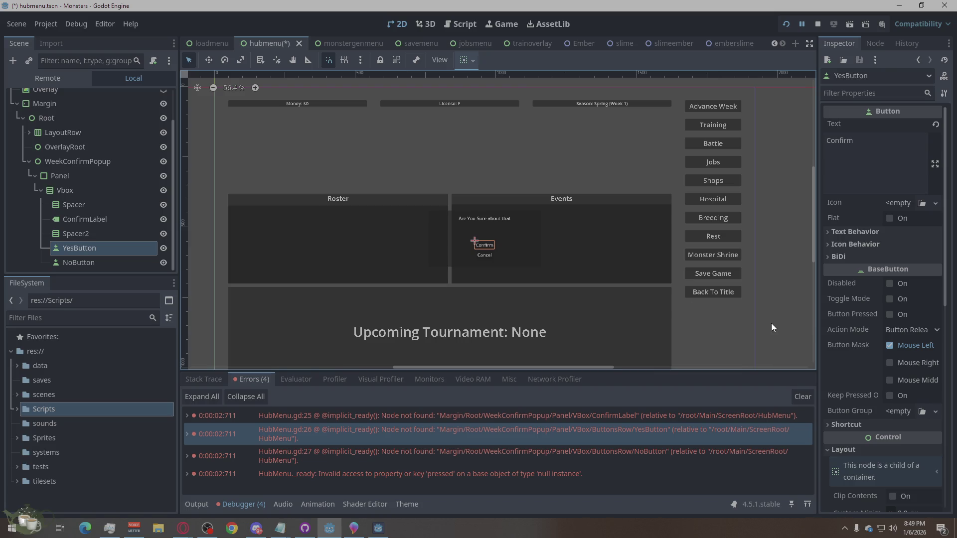
{"action": "left_click", "coordinate": [743, 310]}
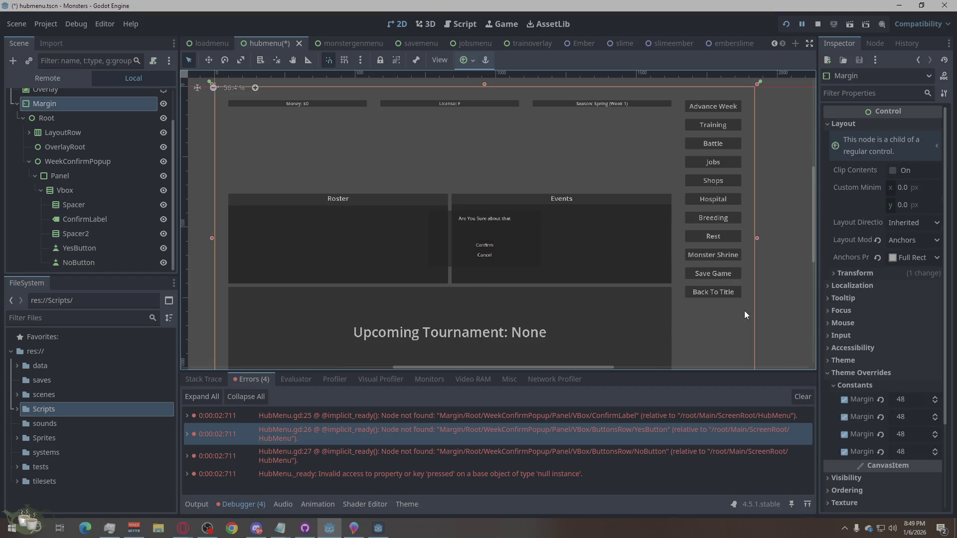
{"action": "left_click", "coordinate": [807, 244]}
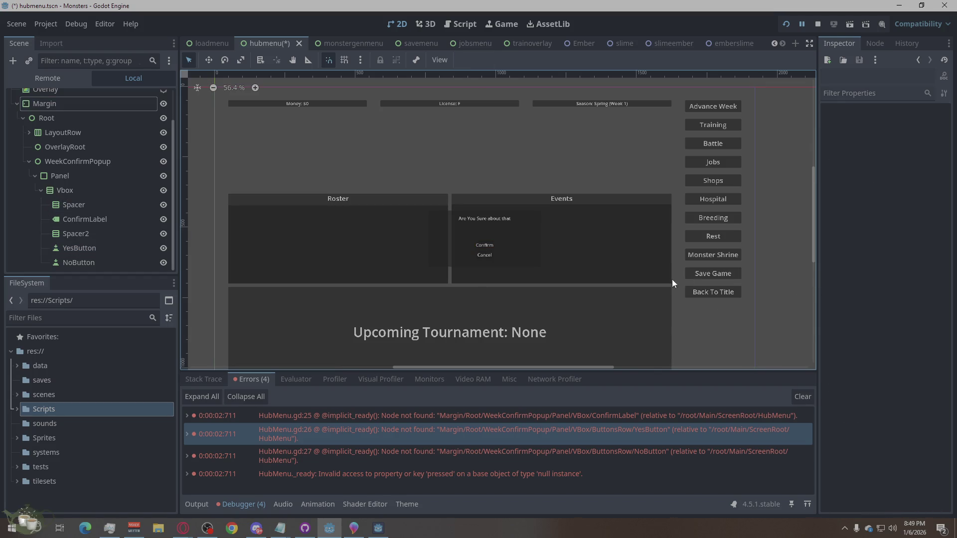
{"action": "key", "text": "ctrl+s"}
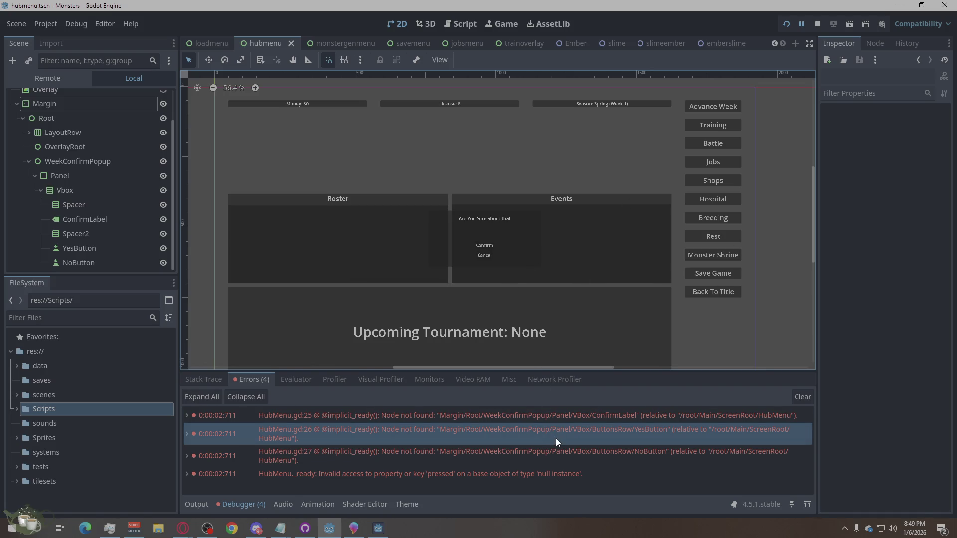
{"action": "left_click", "coordinate": [557, 450]}
{"action": "left_click", "coordinate": [547, 474]}
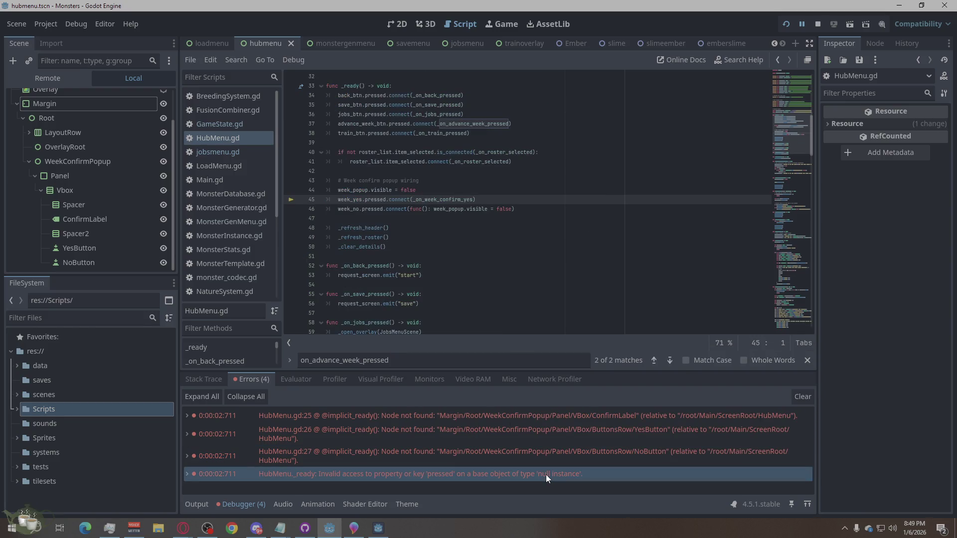
Rerun the game into the hub menu and open the ConfirmLabel path error at line 25
{"action": "left_click", "coordinate": [817, 24]}
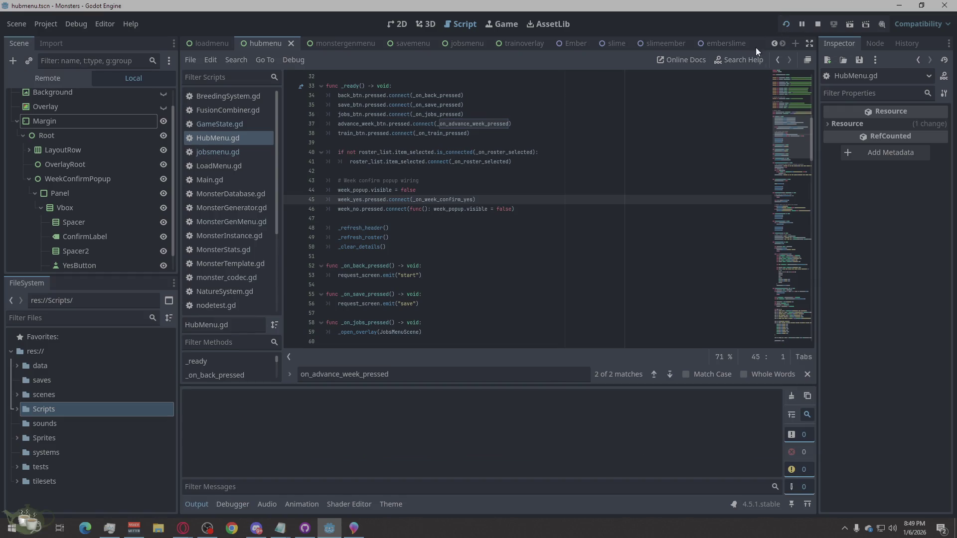
{"action": "key", "text": "F5"}
{"action": "left_click", "coordinate": [466, 254]}
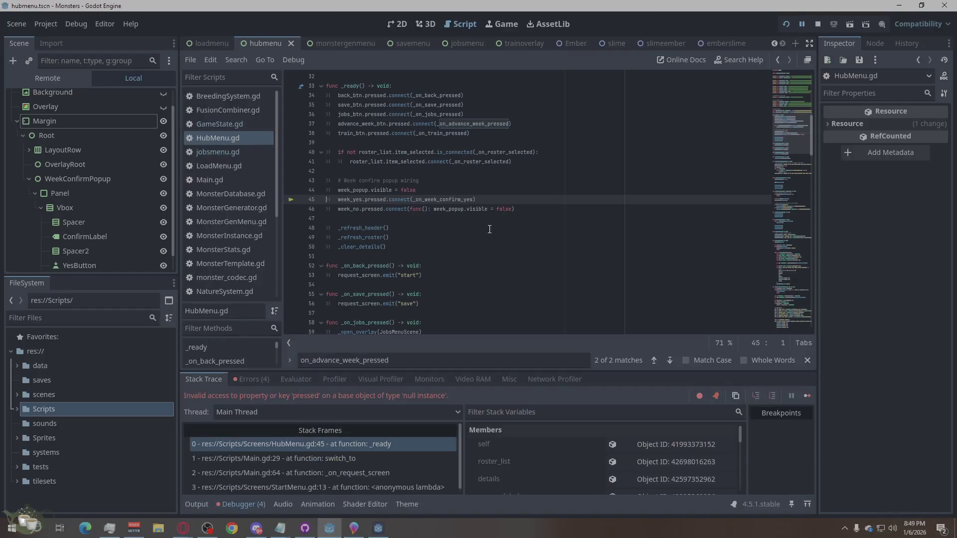
{"action": "left_click", "coordinate": [256, 381]}
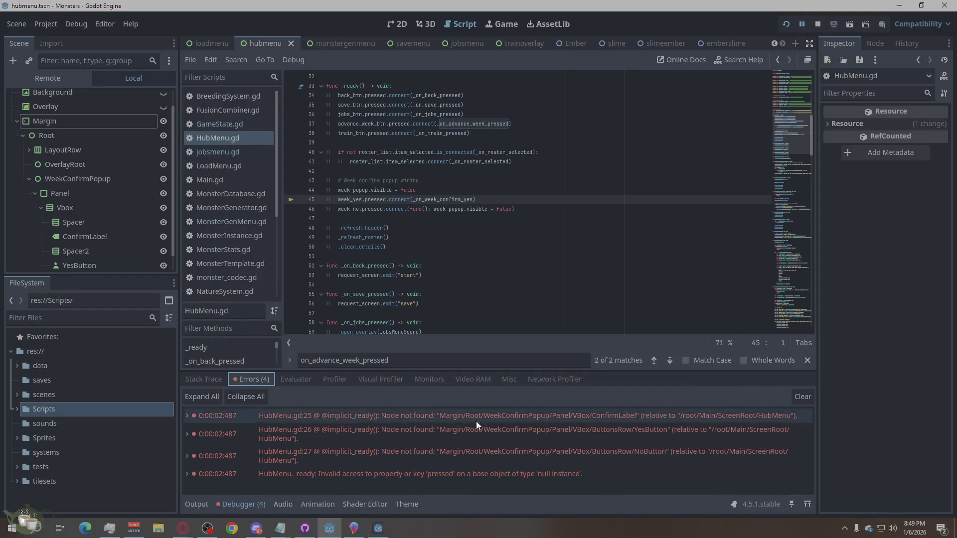
{"action": "left_click", "coordinate": [653, 417]}
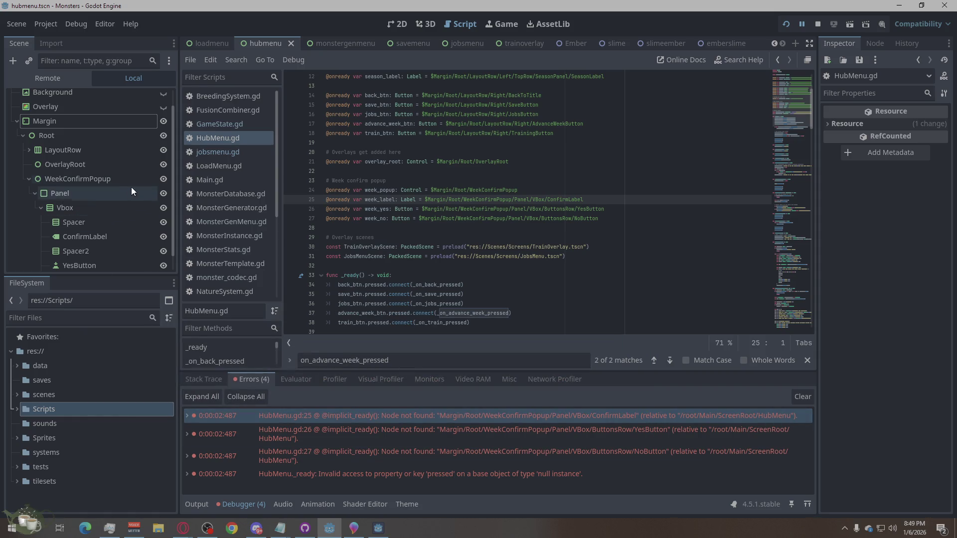
Hide the WeekConfirmPopup node and save the hub menu scene
{"action": "left_click", "coordinate": [163, 178]}
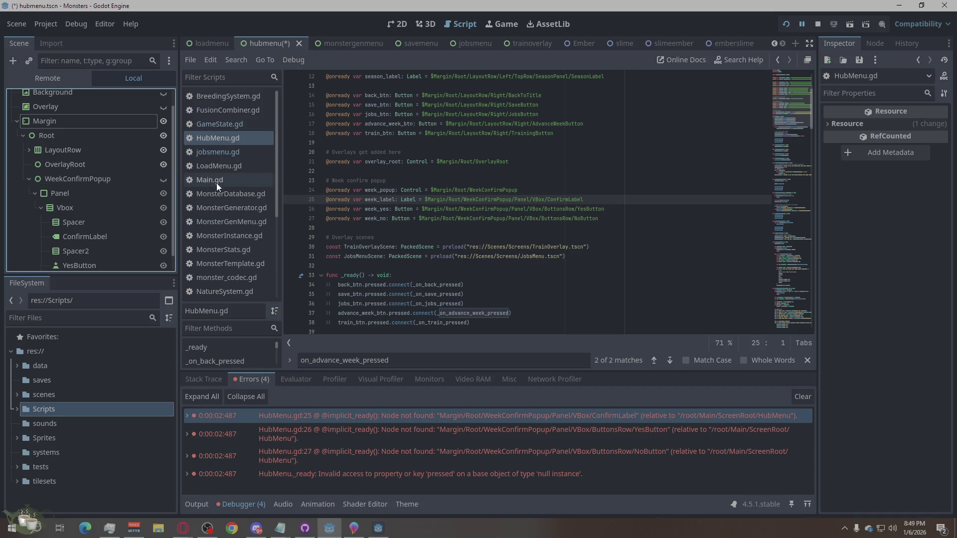
{"action": "key", "text": "ctrl+s"}
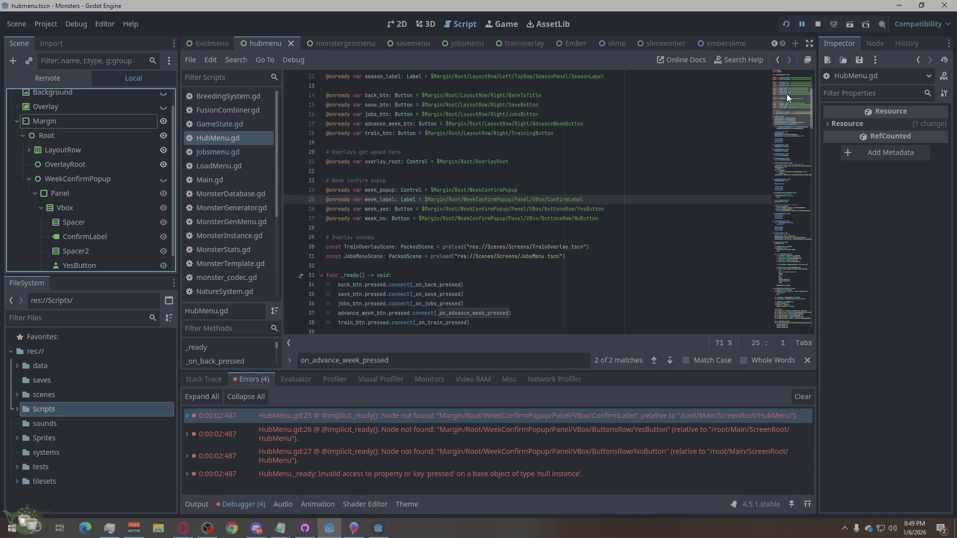
{"action": "left_click", "coordinate": [564, 410]}
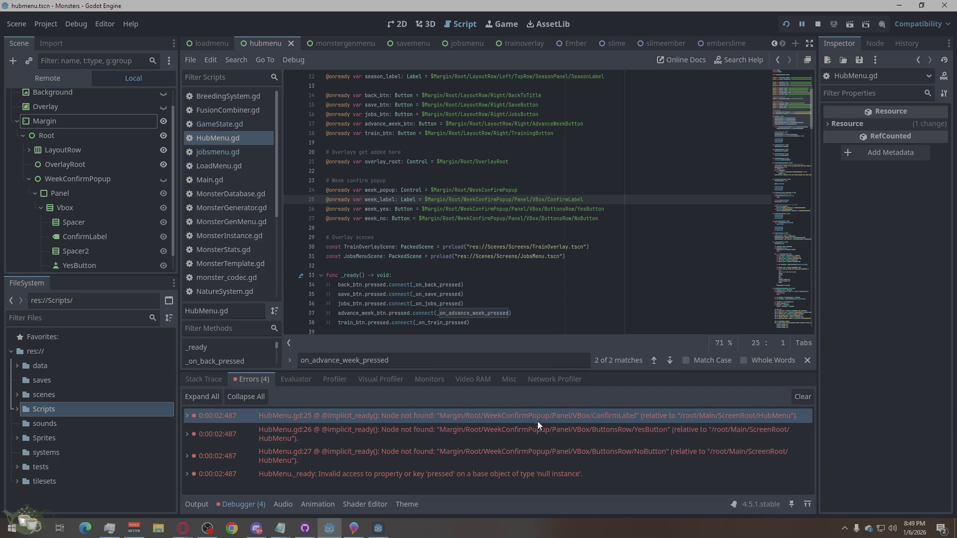
Review the NoButton, null 'pressed' (line 45) and ConfirmLabel errors in the script
{"action": "left_click", "coordinate": [521, 433]}
{"action": "left_click", "coordinate": [520, 453]}
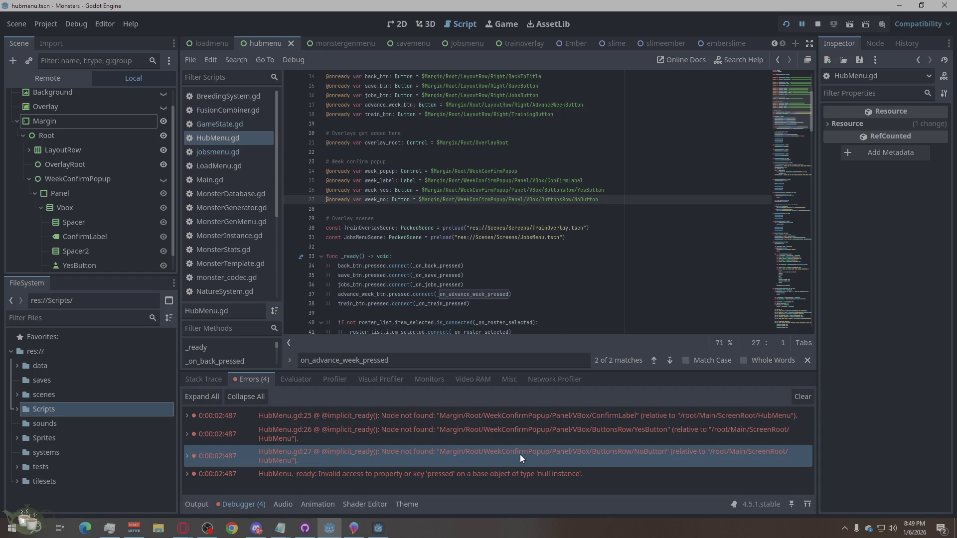
{"action": "left_click", "coordinate": [514, 473]}
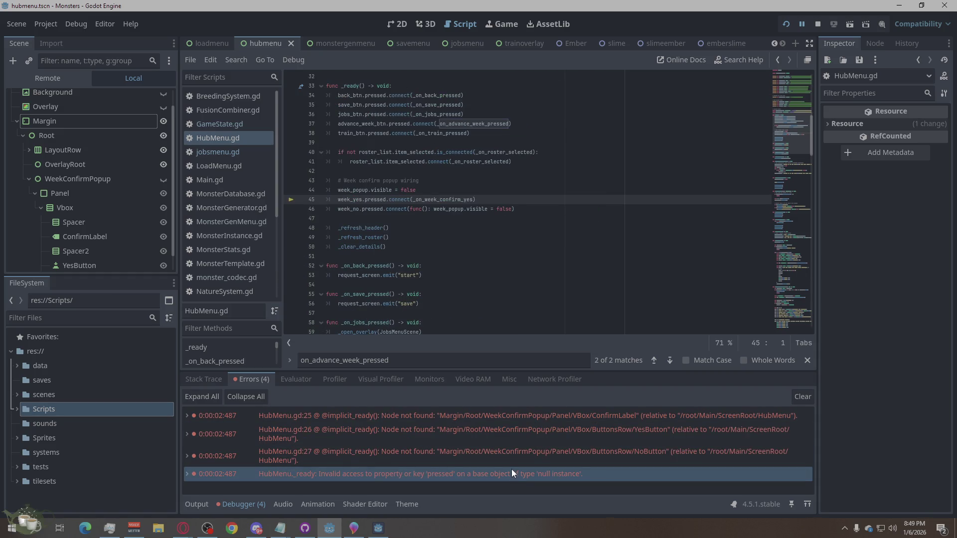
{"action": "left_click", "coordinate": [521, 432]}
{"action": "left_click", "coordinate": [526, 418]}
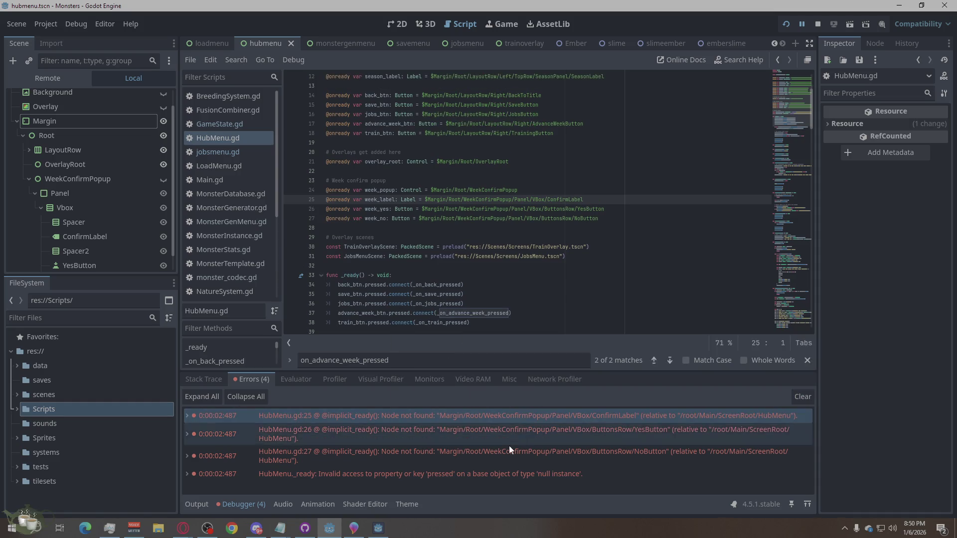
{"action": "mouse_move", "coordinate": [510, 414]}
Run the game again into the hub menu and inspect the first node-not-found error
{"action": "left_click", "coordinate": [820, 28]}
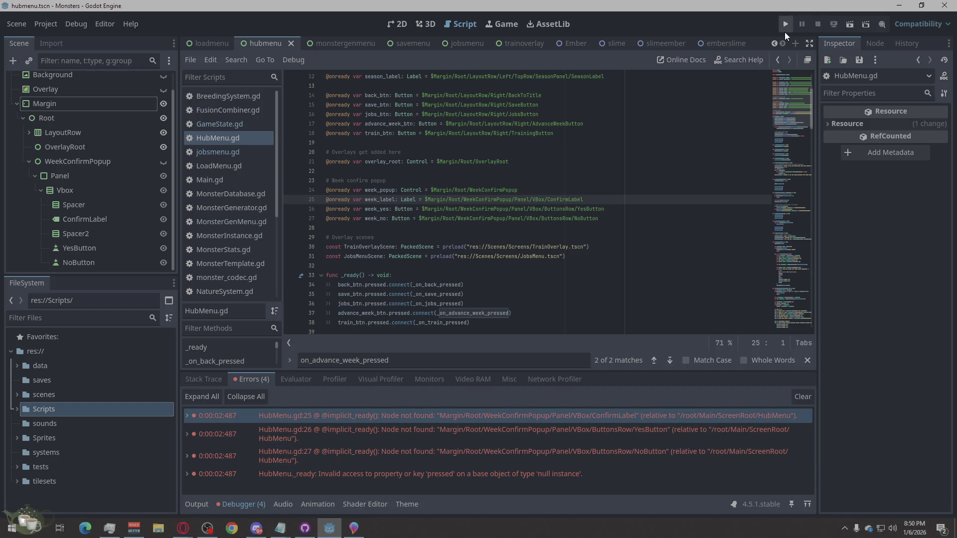
{"action": "left_click", "coordinate": [784, 22]}
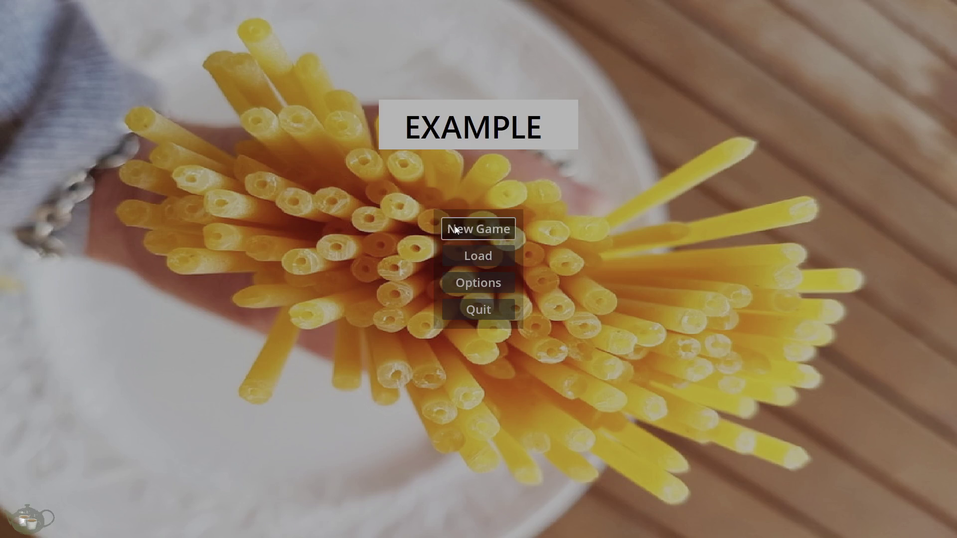
{"action": "left_click", "coordinate": [456, 226]}
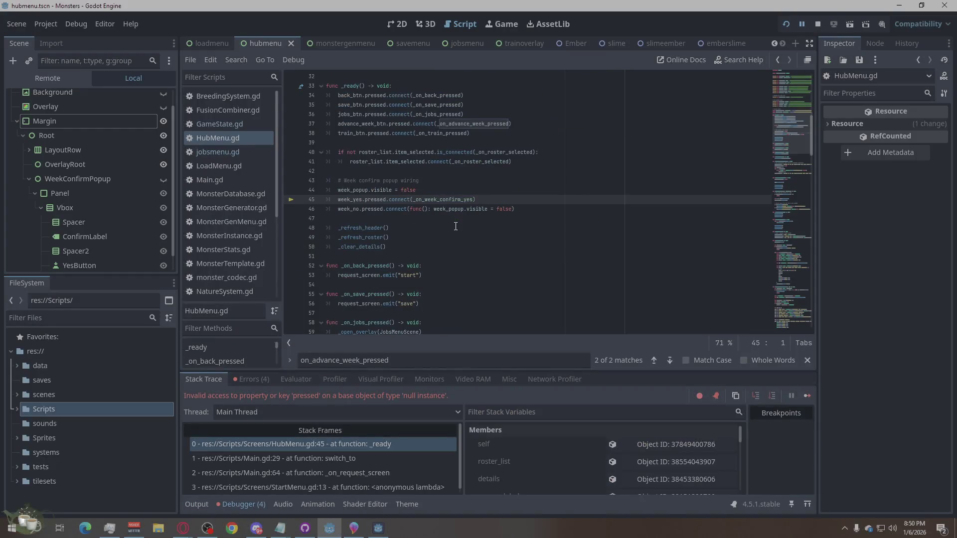
{"action": "left_click", "coordinate": [254, 379]}
{"action": "left_click", "coordinate": [546, 415]}
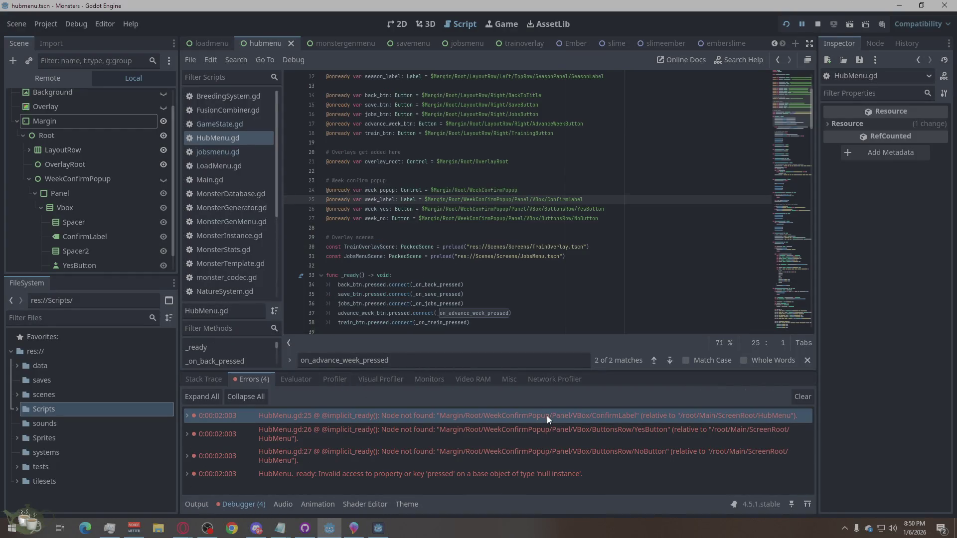
{"action": "right_click", "coordinate": [547, 416]}
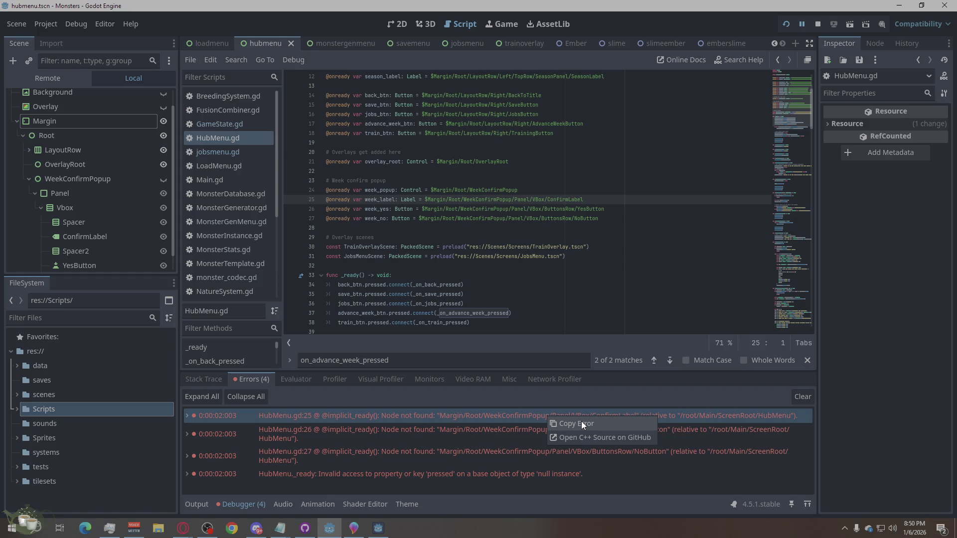
{"action": "left_click", "coordinate": [450, 441]}
{"action": "mouse_move", "coordinate": [459, 420]}
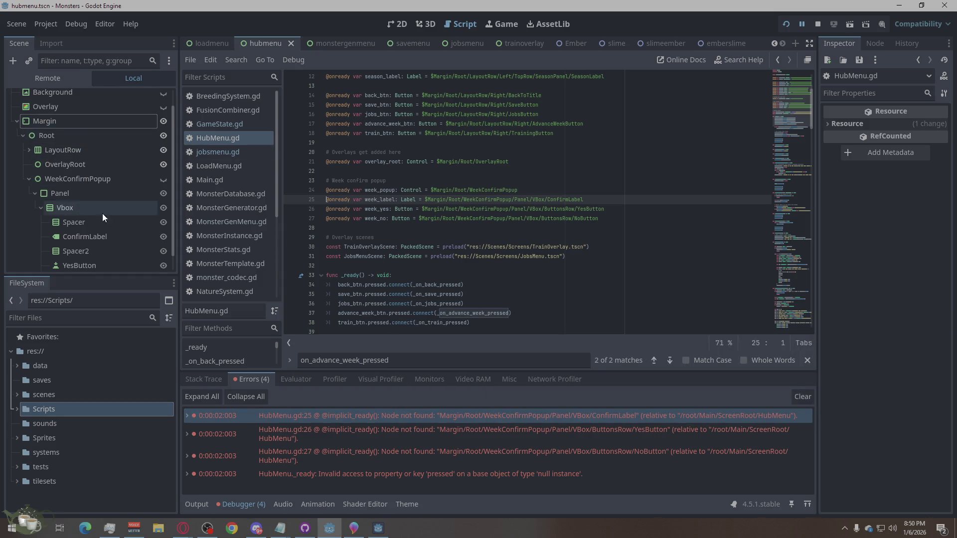
Compare the YesButton, NoButton and line 45 errors against the popup's YesButton and NoButton nodes
{"action": "scroll", "coordinate": [124, 229], "scroll_direction": "down", "scroll_amount": 1}
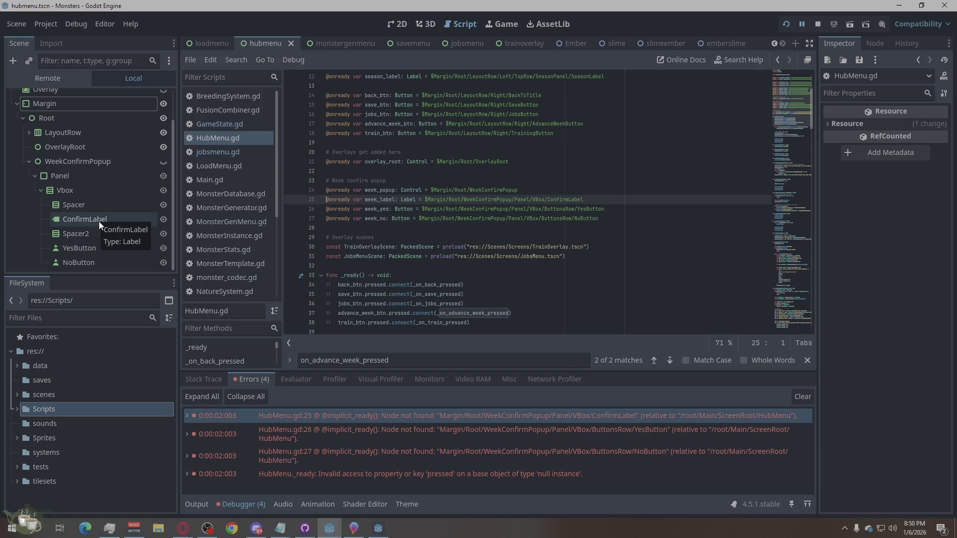
{"action": "left_click", "coordinate": [569, 437]}
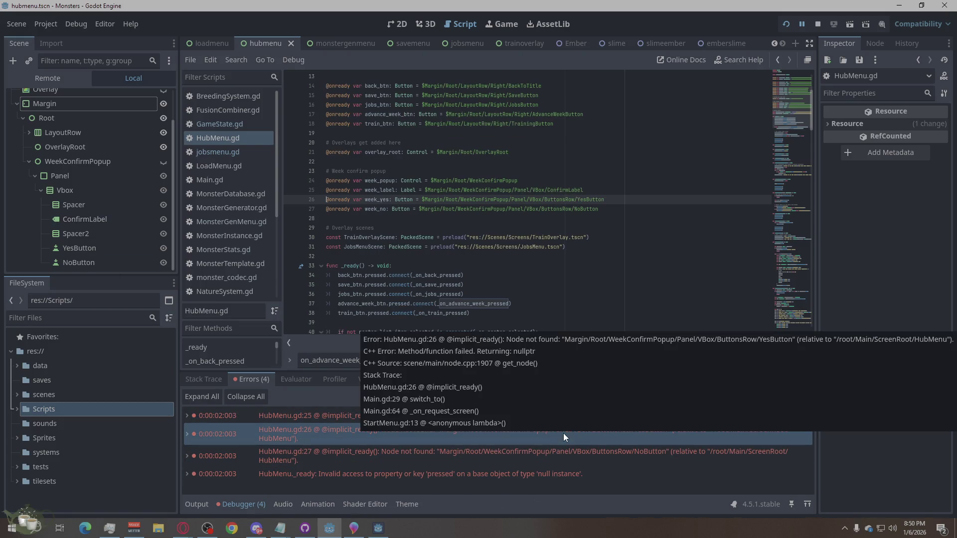
{"action": "left_click", "coordinate": [109, 252]}
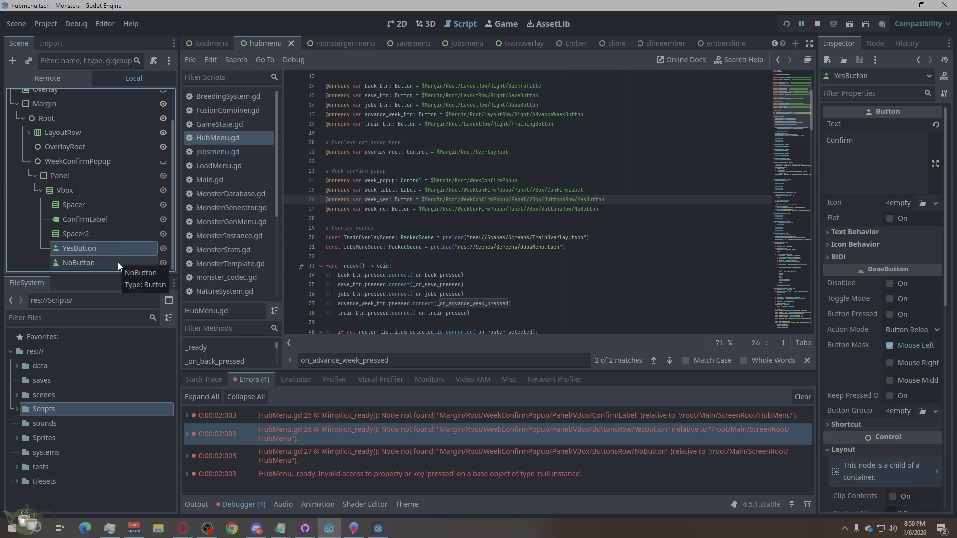
{"action": "left_click", "coordinate": [117, 262]}
{"action": "left_click", "coordinate": [538, 453]}
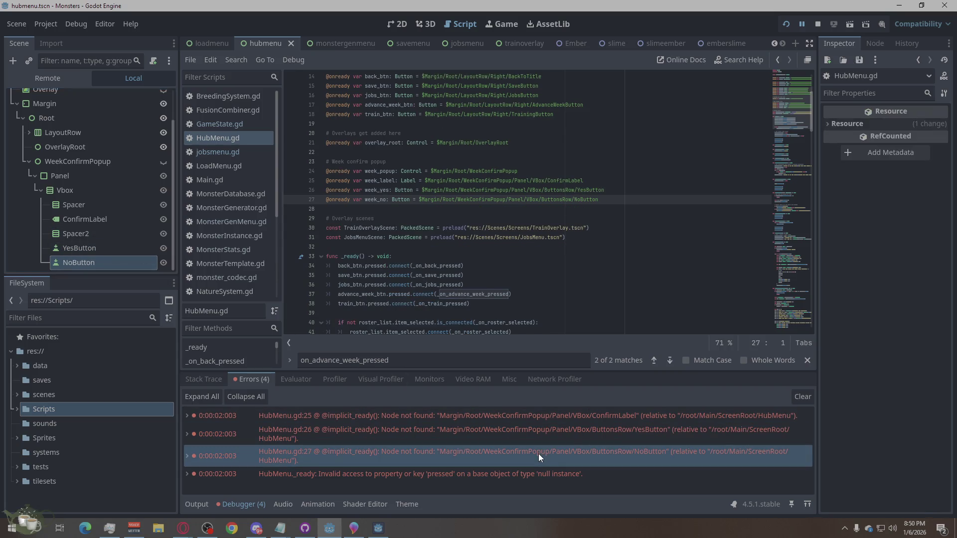
{"action": "left_click", "coordinate": [536, 472]}
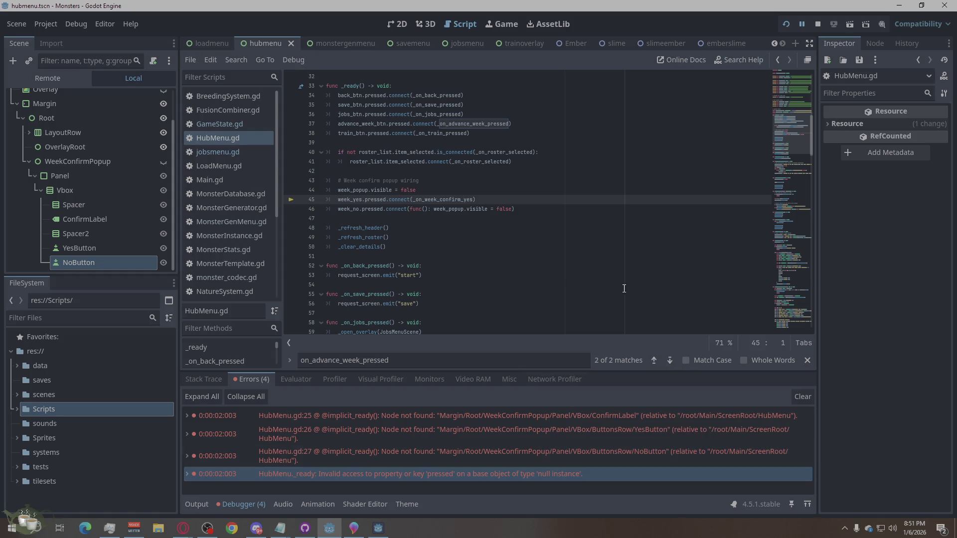
Stop the running game and select the ConfirmLabel path error
{"action": "left_click", "coordinate": [818, 25]}
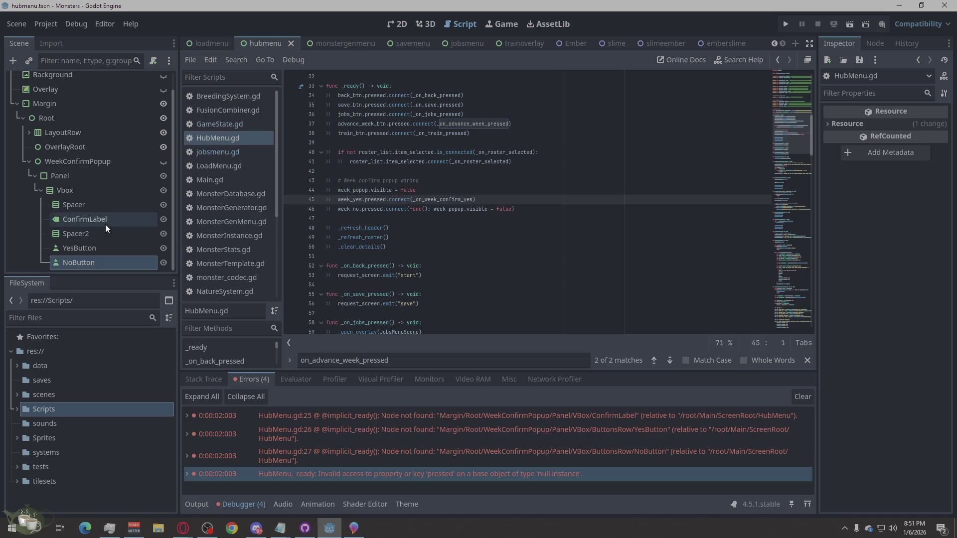
{"action": "scroll", "coordinate": [106, 224], "scroll_direction": "up", "scroll_amount": 2}
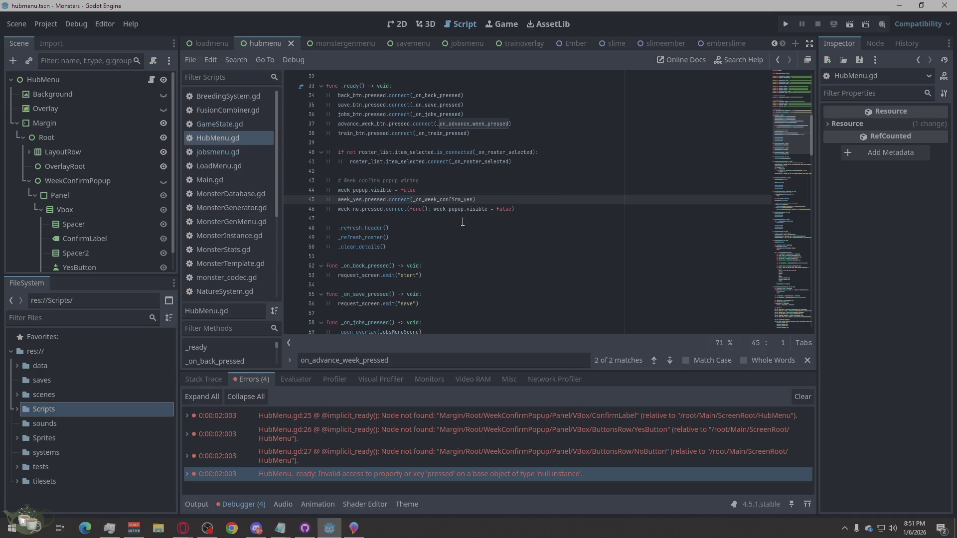
{"action": "scroll", "coordinate": [410, 196], "scroll_direction": "up", "scroll_amount": 7}
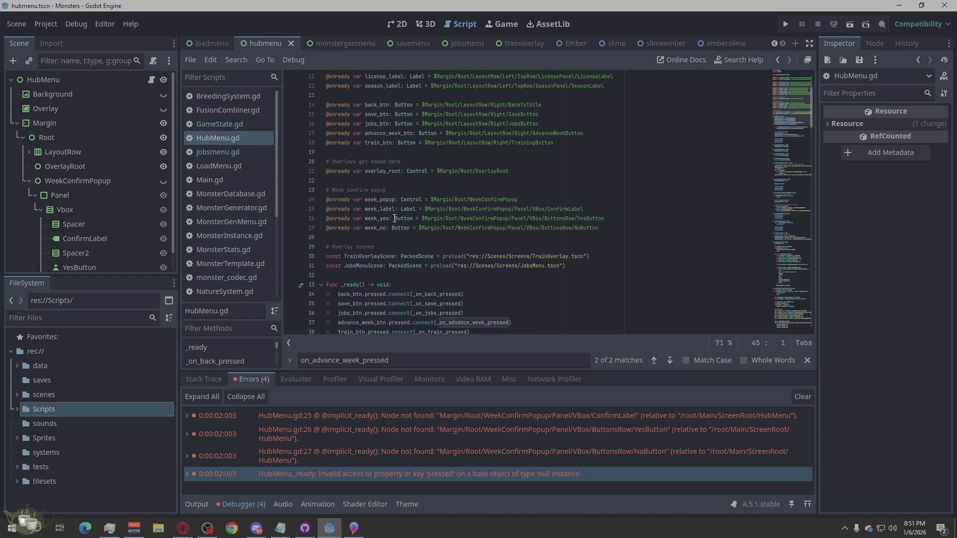
{"action": "scroll", "coordinate": [539, 284], "scroll_direction": "down", "scroll_amount": 4}
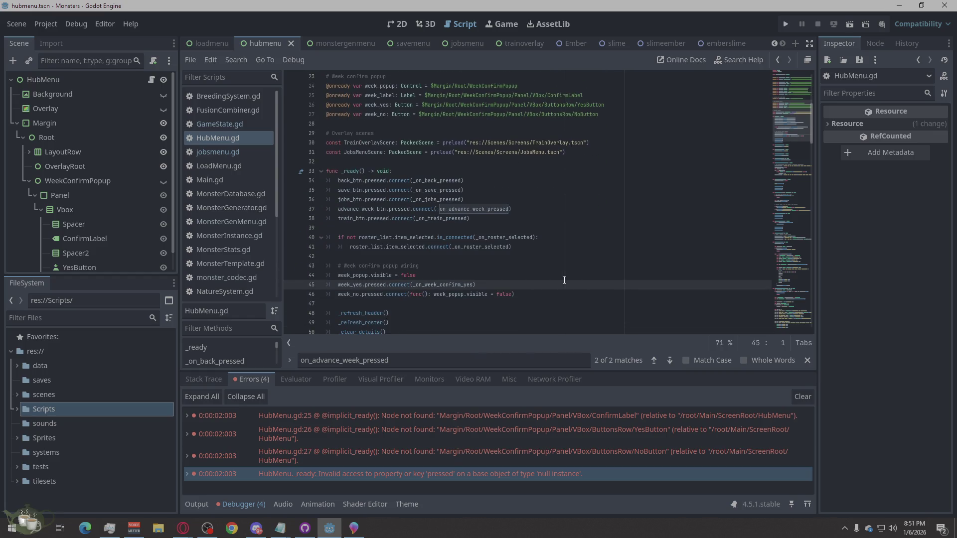
{"action": "left_click", "coordinate": [474, 418]}
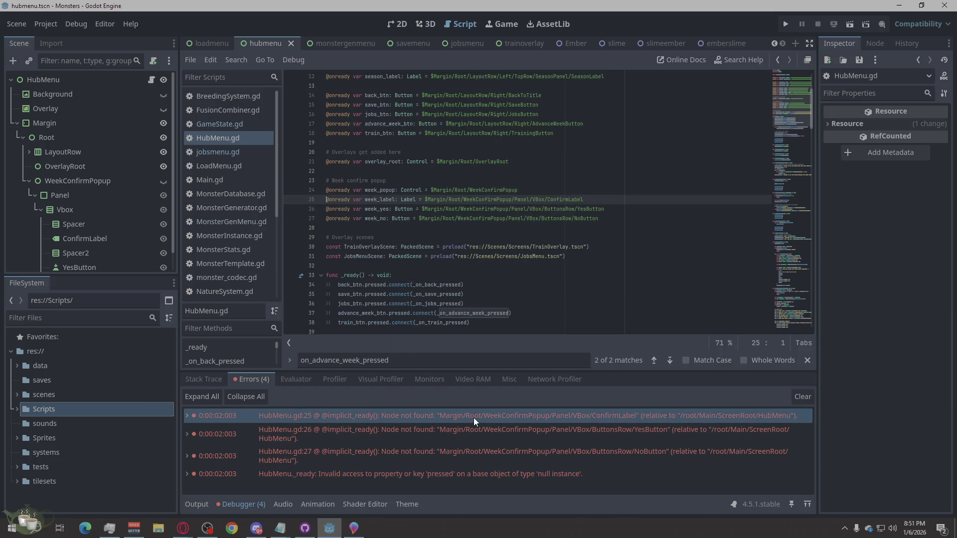
{"action": "double_click", "coordinate": [473, 418]}
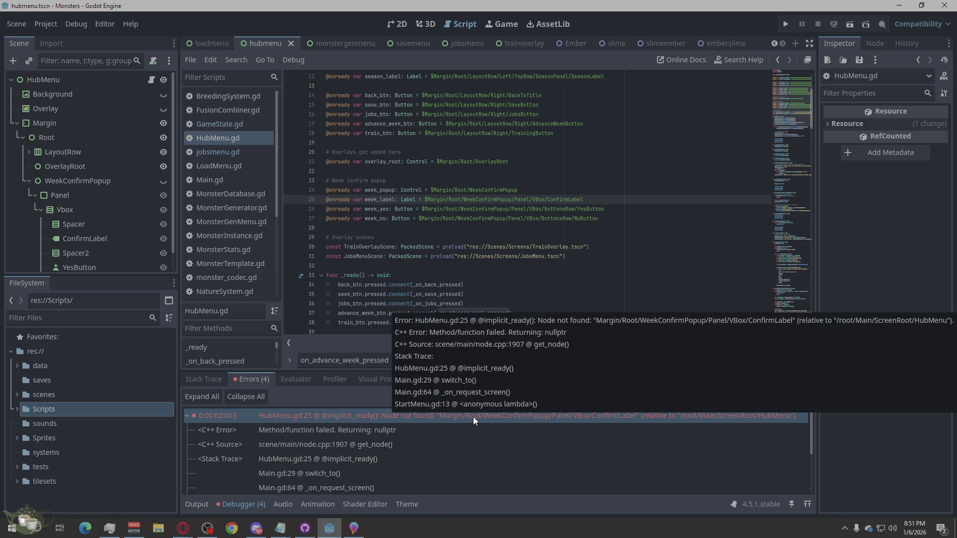
{"action": "double_click", "coordinate": [474, 417]}
{"action": "scroll", "coordinate": [95, 232], "scroll_direction": "down", "scroll_amount": 1}
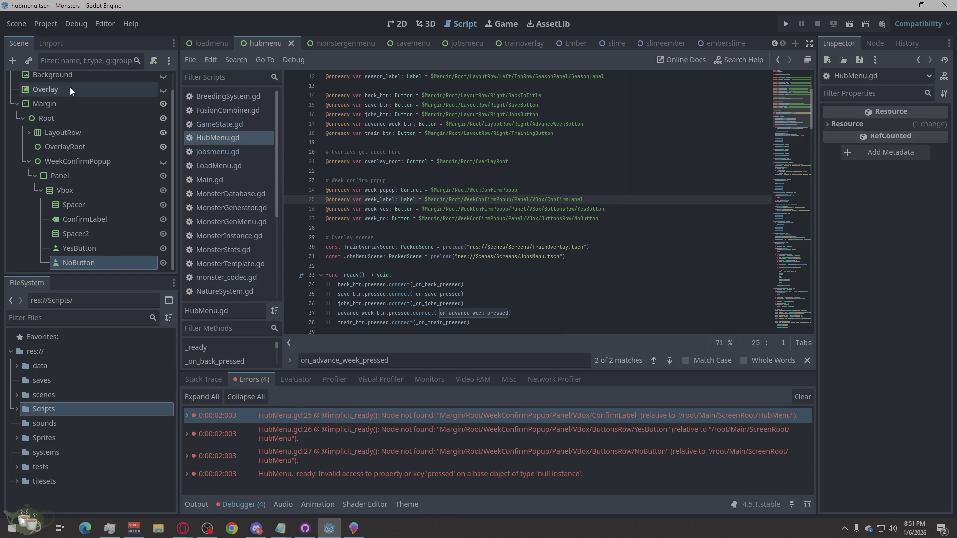
{"action": "scroll", "coordinate": [70, 90], "scroll_direction": "up", "scroll_amount": 1}
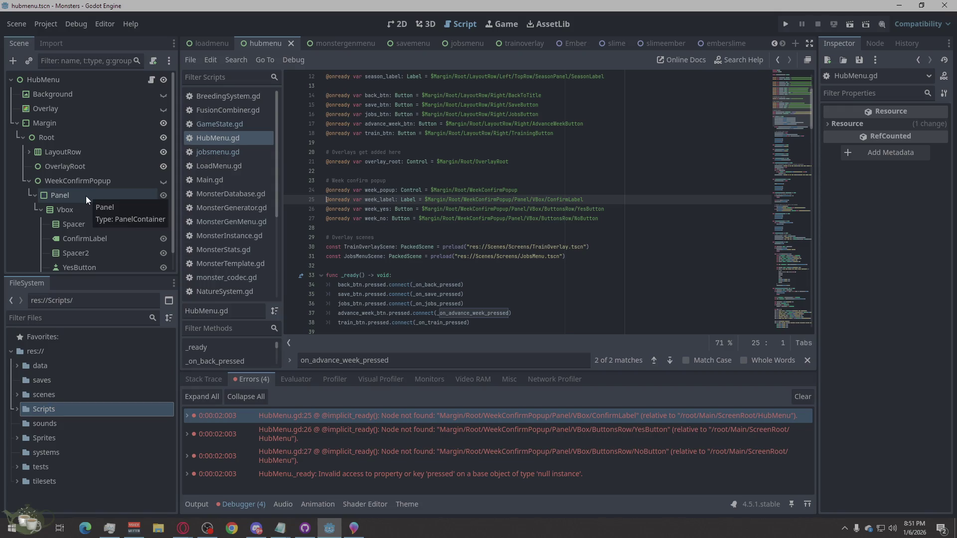
{"action": "scroll", "coordinate": [80, 211], "scroll_direction": "down", "scroll_amount": 1}
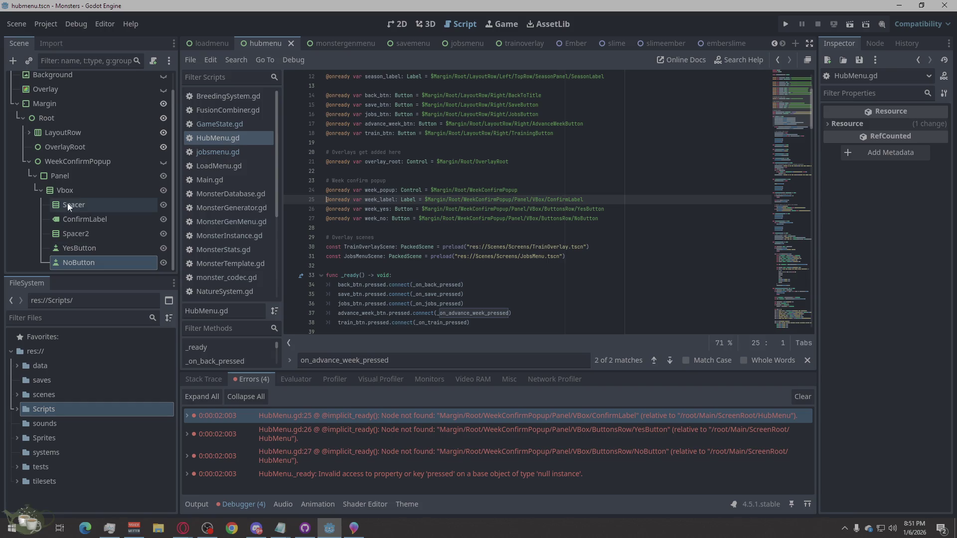
{"action": "left_click", "coordinate": [71, 188]}
{"action": "right_click", "coordinate": [70, 188]}
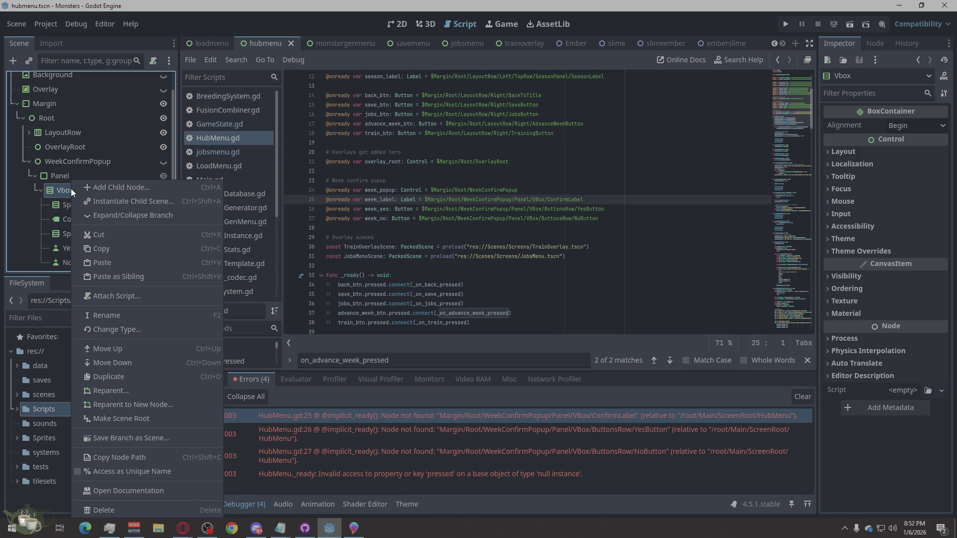
Create a VBoxContainer under Vbox, move the buttons into it, and rename it 'ButtonsRow'
{"action": "left_click", "coordinate": [169, 190]}
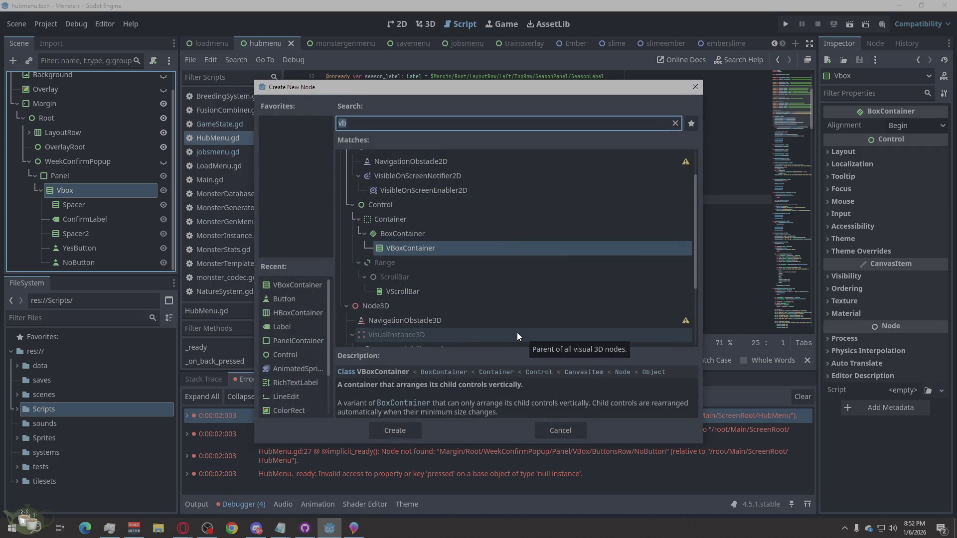
{"action": "left_click", "coordinate": [396, 435]}
{"action": "mouse_move", "coordinate": [85, 249]}
{"action": "left_mouse_down"}
{"action": "mouse_move", "coordinate": [80, 258]}
{"action": "mouse_move", "coordinate": [79, 242]}
{"action": "left_mouse_up"}
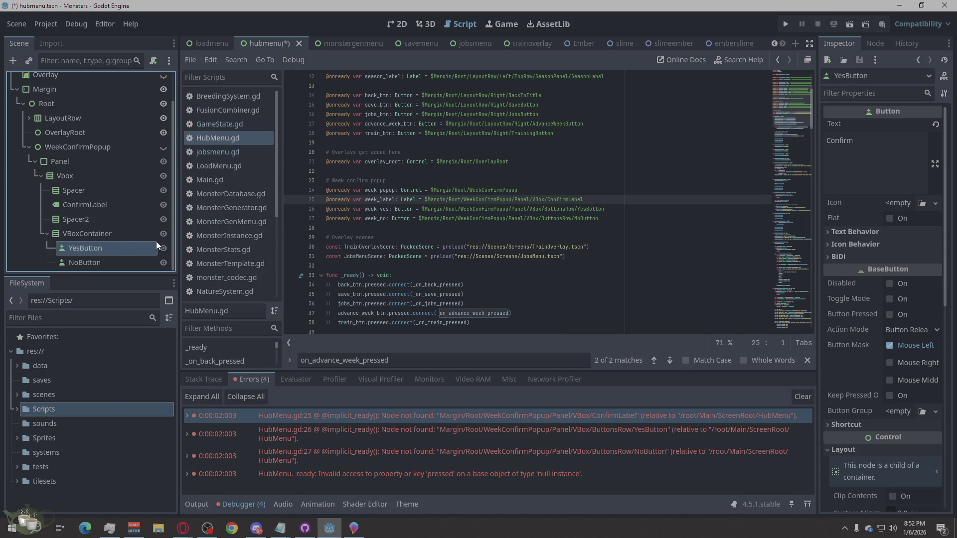
{"action": "double_click", "coordinate": [81, 232]}
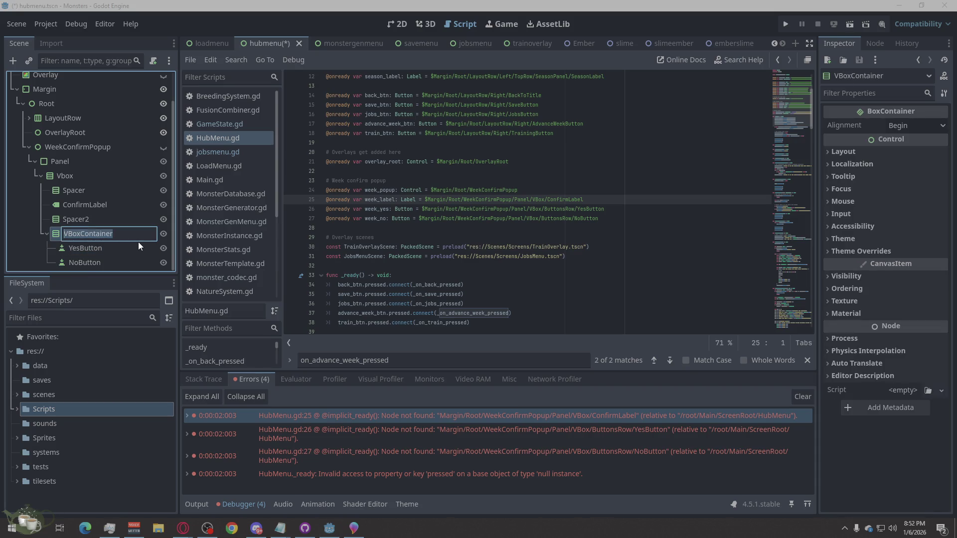
{"action": "type", "text": "ButtonsRow"}
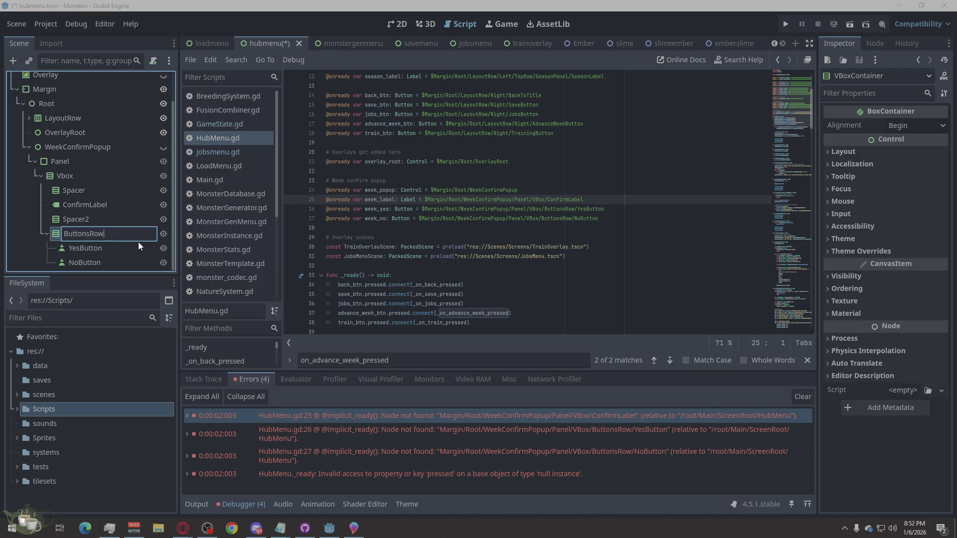
{"action": "key", "text": "Return"}
{"action": "left_click", "coordinate": [46, 233]}
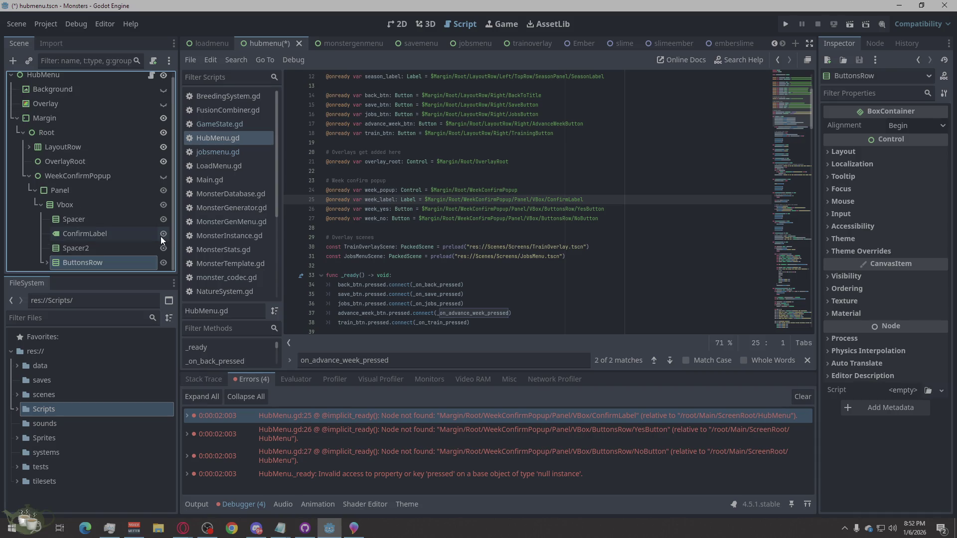
Run the game, enter the hub menu, and list the reported errors
{"action": "left_click", "coordinate": [109, 235]}
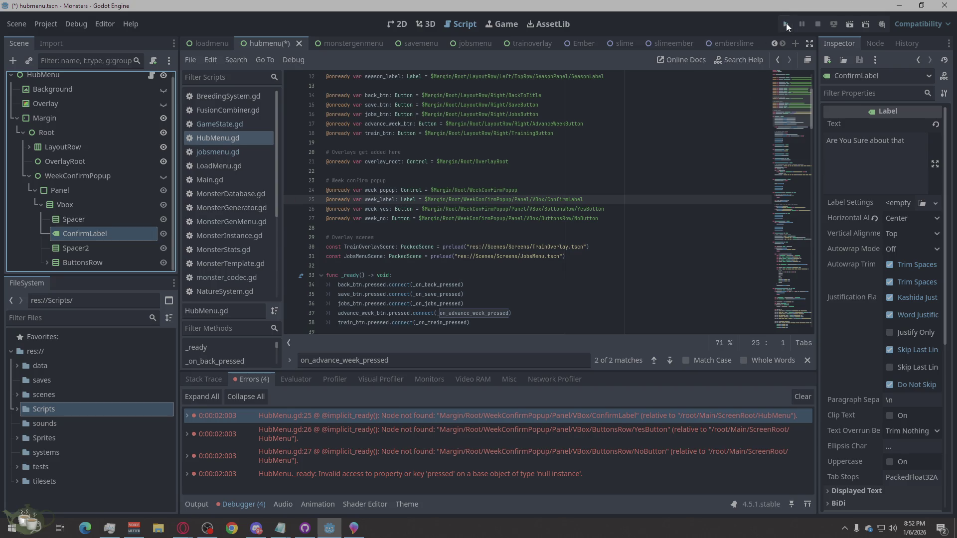
{"action": "left_click", "coordinate": [786, 24]}
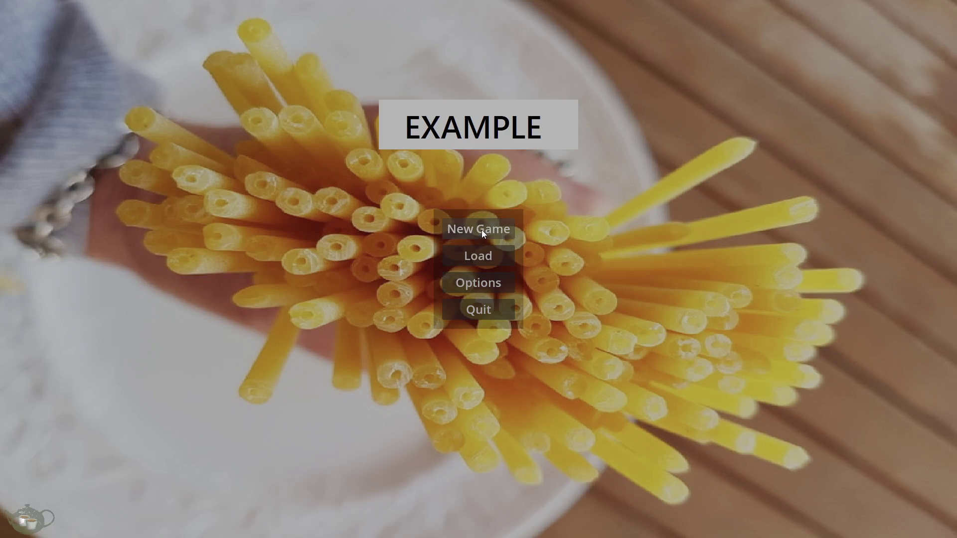
{"action": "left_click", "coordinate": [481, 229]}
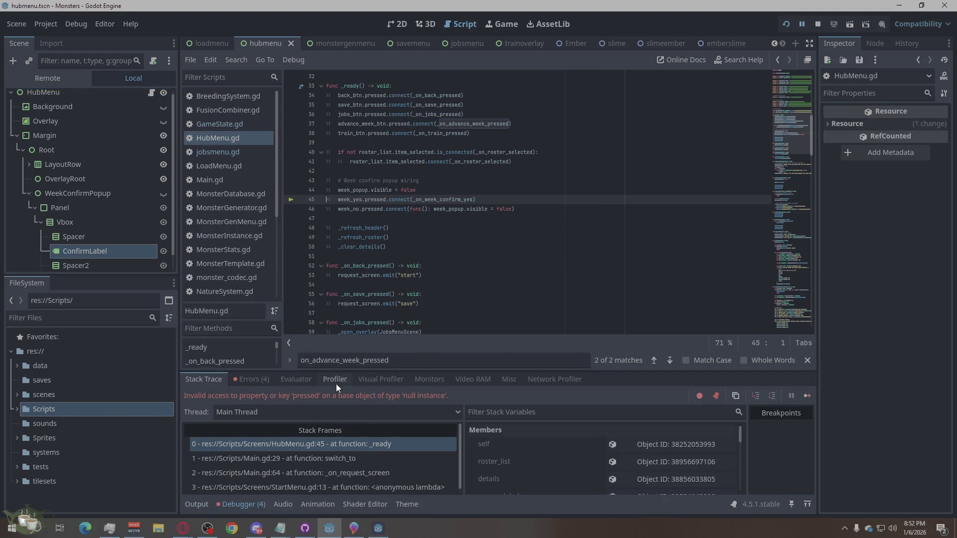
{"action": "left_click", "coordinate": [253, 379]}
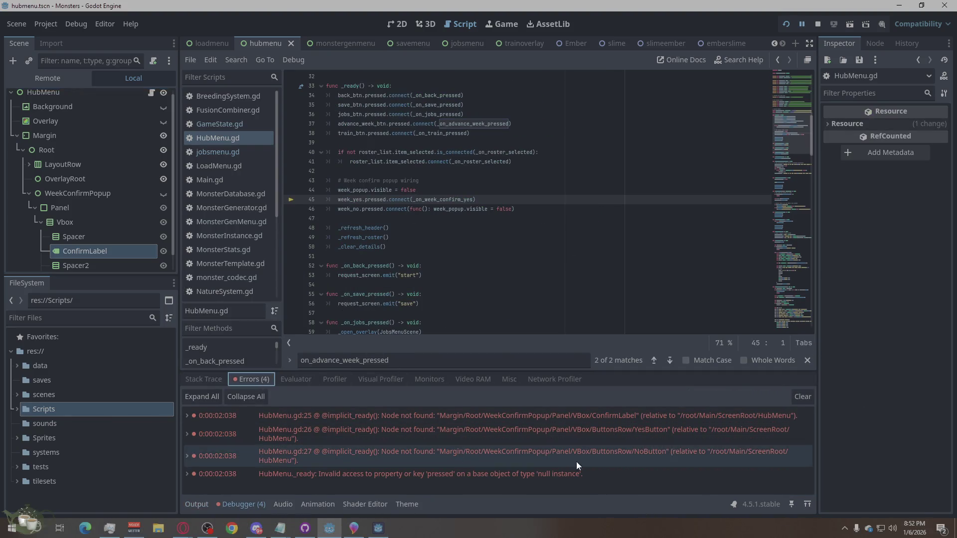
Step through the ConfirmLabel, YesButton, NoButton (lines 25–27) and line 45 null-instance errors, then view the 2D layout
{"action": "left_click", "coordinate": [642, 419]}
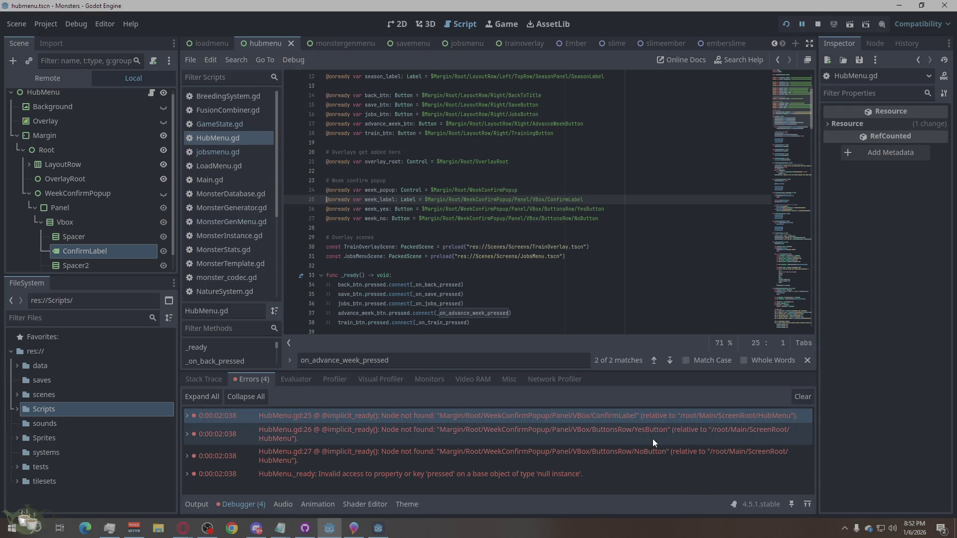
{"action": "left_click", "coordinate": [653, 439]}
{"action": "left_click", "coordinate": [656, 456]}
{"action": "left_click", "coordinate": [644, 433]}
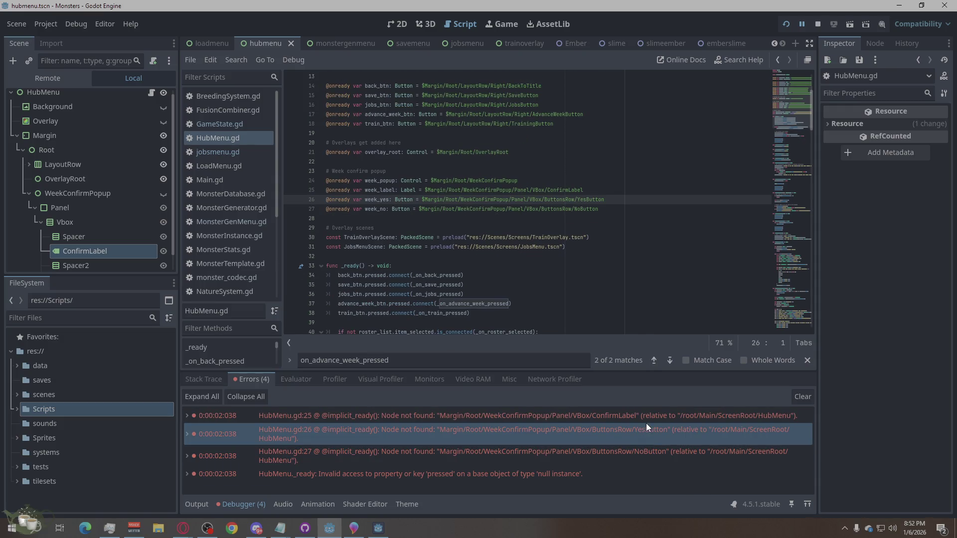
{"action": "left_click", "coordinate": [649, 415]}
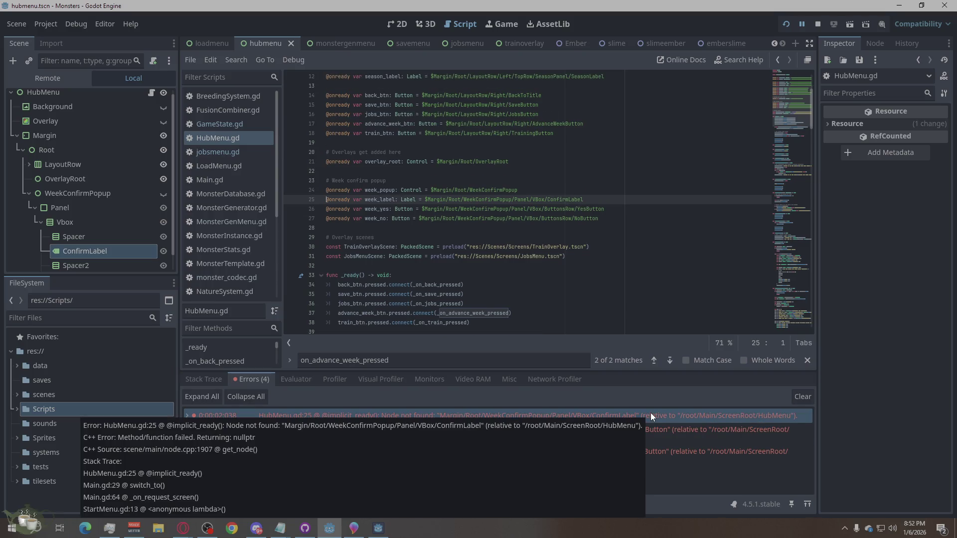
{"action": "scroll", "coordinate": [76, 177], "scroll_direction": "up", "scroll_amount": 1}
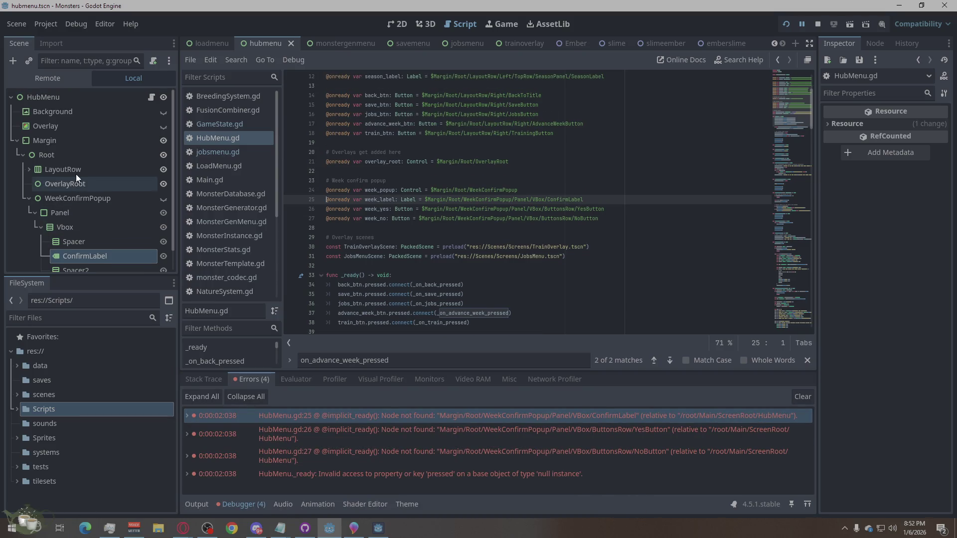
{"action": "scroll", "coordinate": [75, 175], "scroll_direction": "down", "scroll_amount": 1}
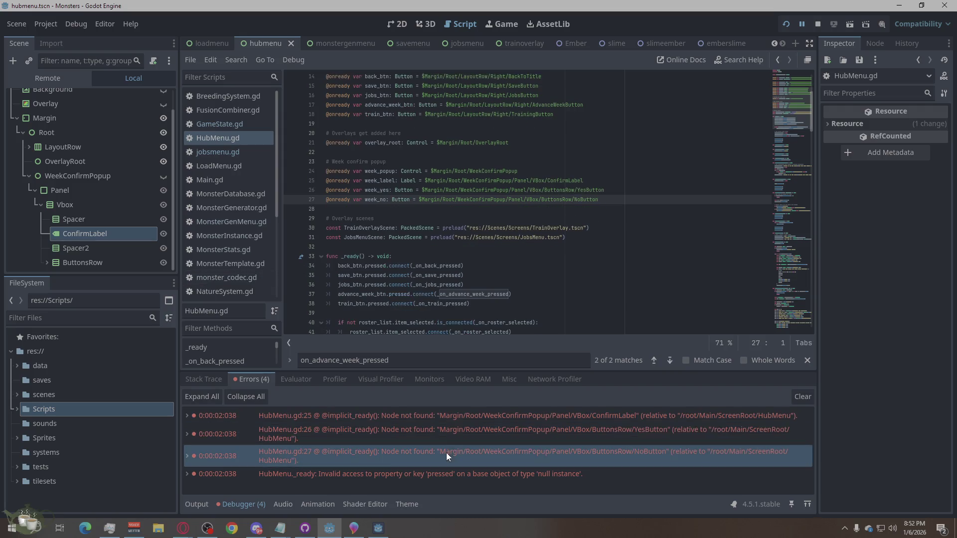
{"action": "left_click", "coordinate": [465, 449]}
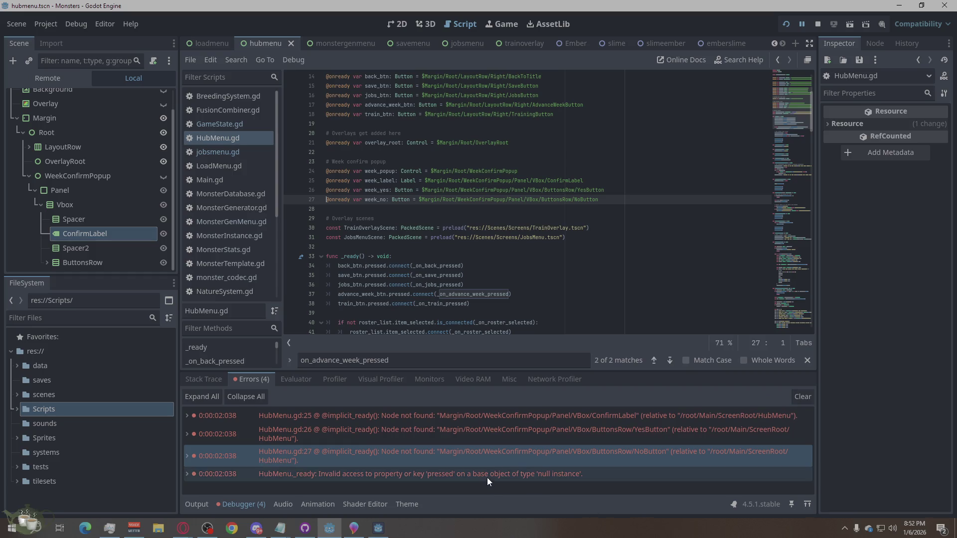
{"action": "left_click", "coordinate": [486, 477]}
{"action": "left_click", "coordinate": [491, 454]}
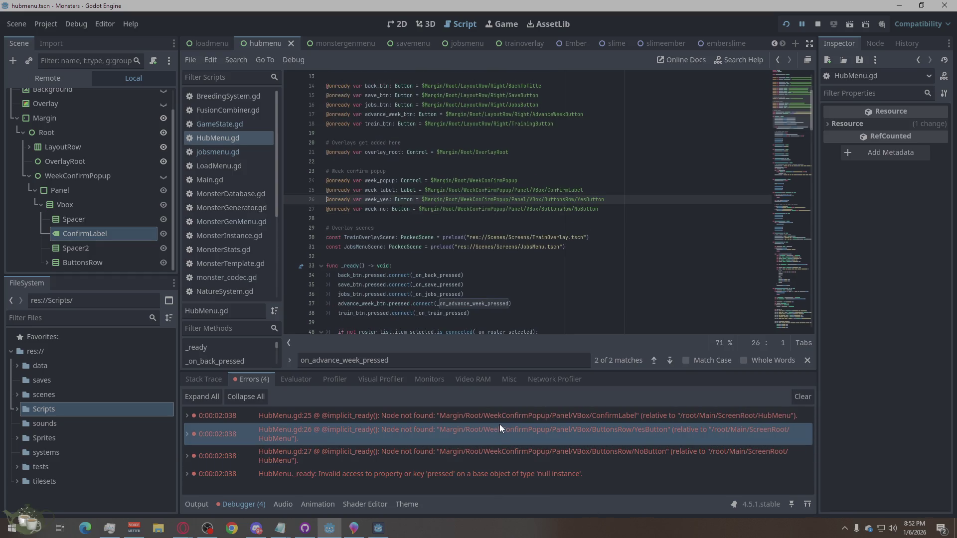
{"action": "left_click", "coordinate": [503, 416]}
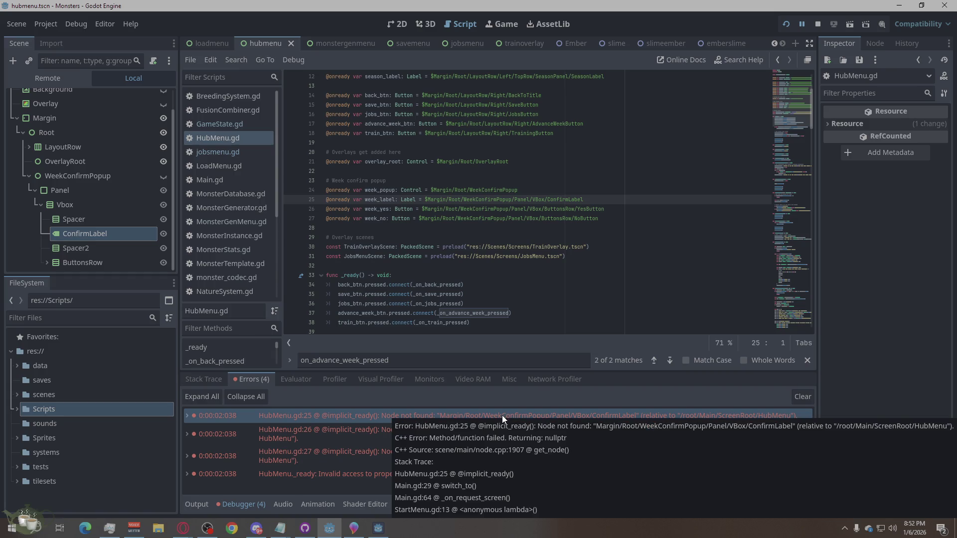
{"action": "left_click", "coordinate": [391, 26]}
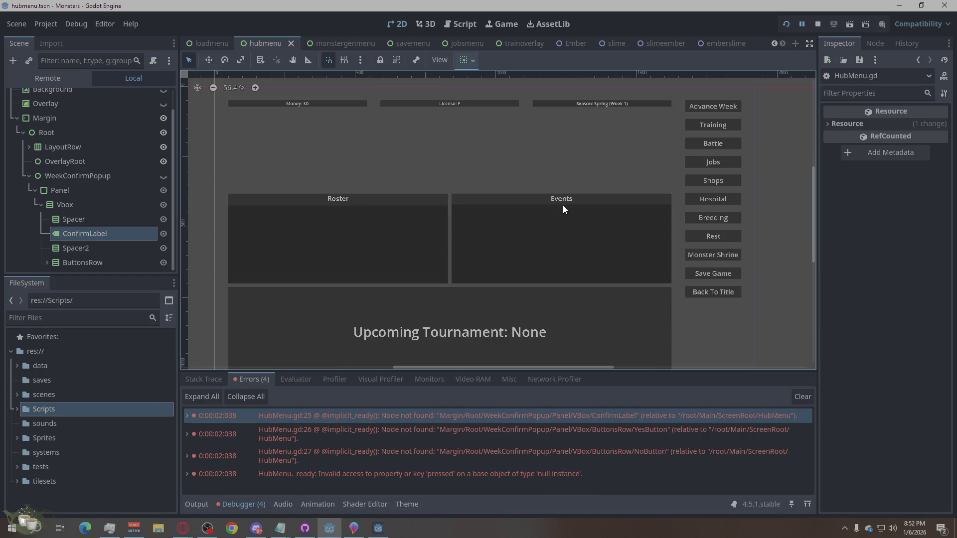
Toggle WeekConfirmPopup's visibility, expand ButtonsRow to inspect NoButton, and return to HubMenu.gd
{"action": "left_click", "coordinate": [160, 180]}
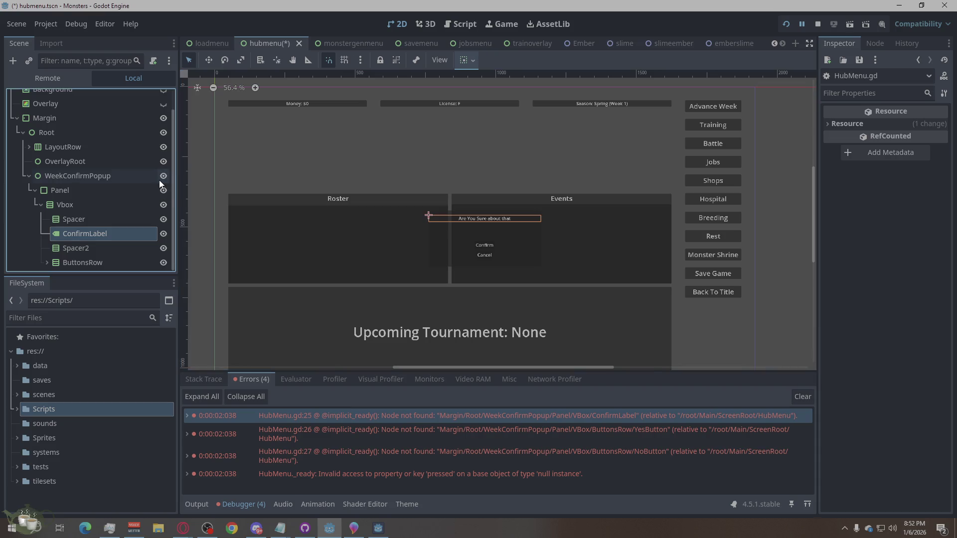
{"action": "left_click", "coordinate": [160, 180]}
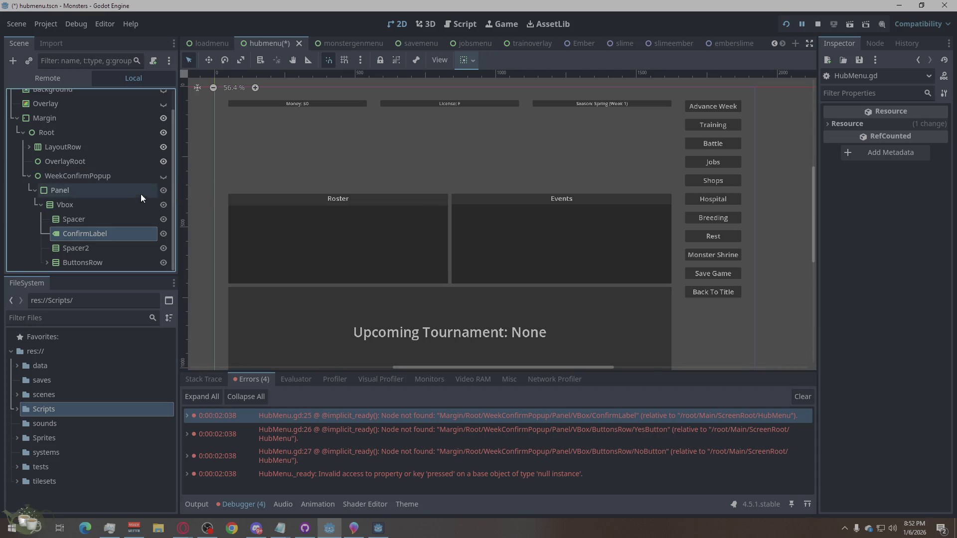
{"action": "left_click", "coordinate": [95, 262]}
{"action": "left_click", "coordinate": [47, 262]}
{"action": "scroll", "coordinate": [67, 254], "scroll_direction": "down", "scroll_amount": 1}
{"action": "left_click", "coordinate": [78, 262]}
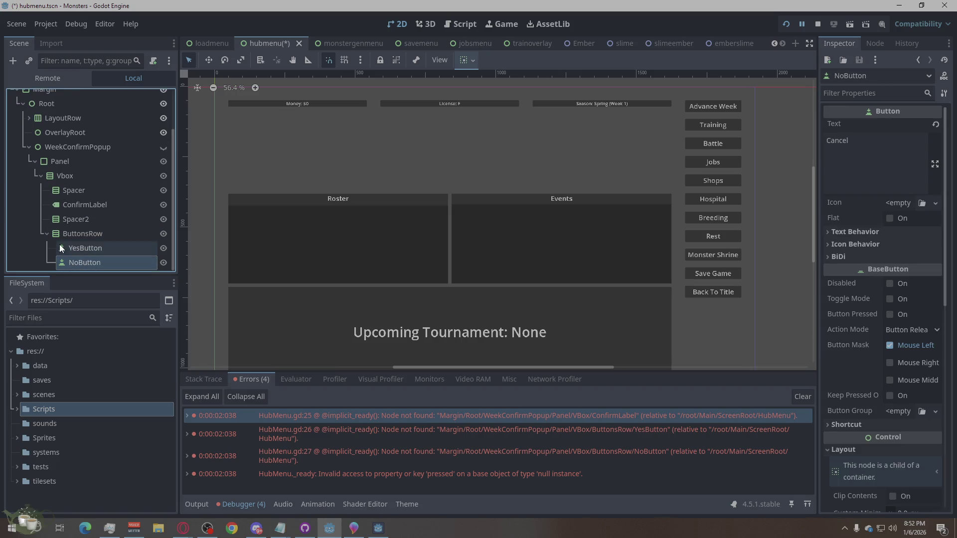
{"action": "left_click", "coordinate": [47, 234]}
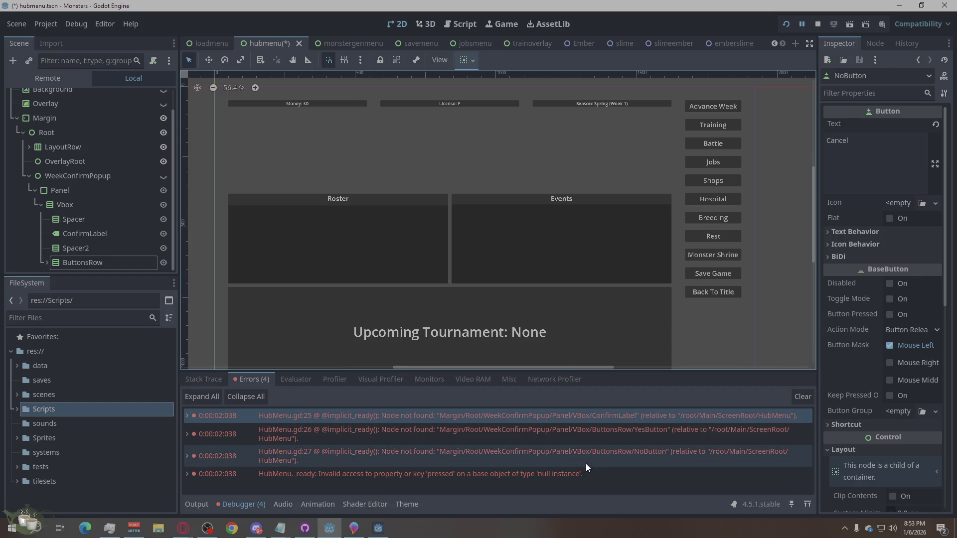
{"action": "left_click", "coordinate": [576, 422]}
{"action": "mouse_move", "coordinate": [575, 421]}
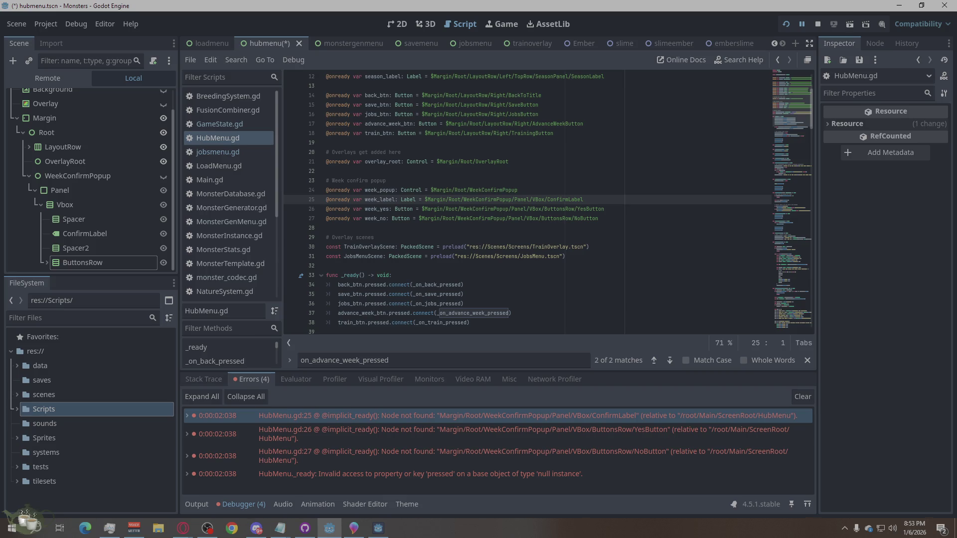
Select the entire HubMenu.gd script and copy it over to the browser
{"action": "left_click", "coordinate": [183, 528]}
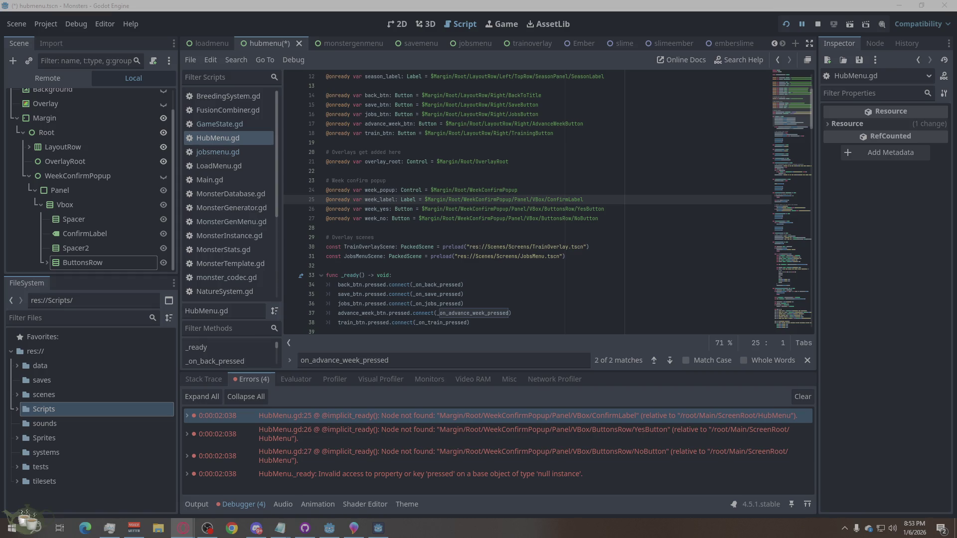
{"action": "right_click", "coordinate": [445, 254]}
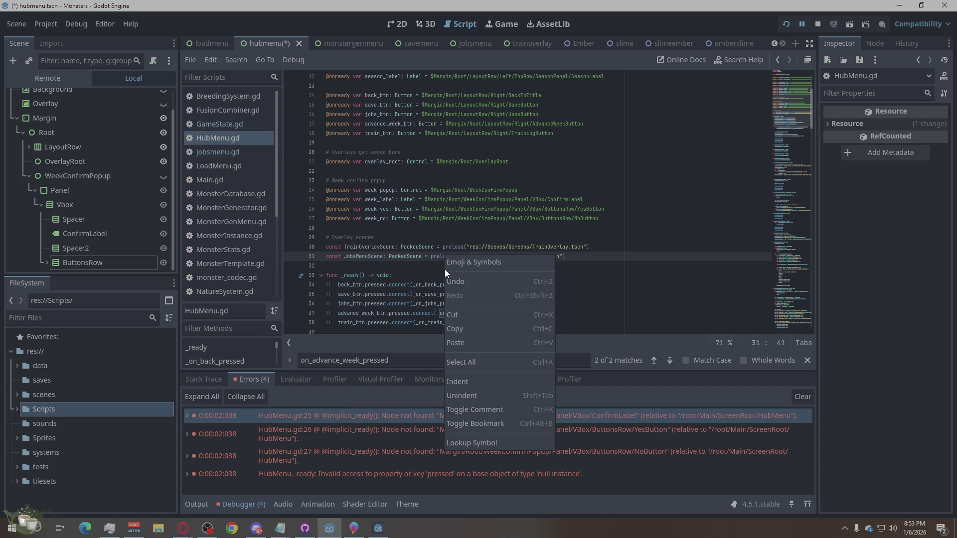
{"action": "left_click", "coordinate": [461, 363]}
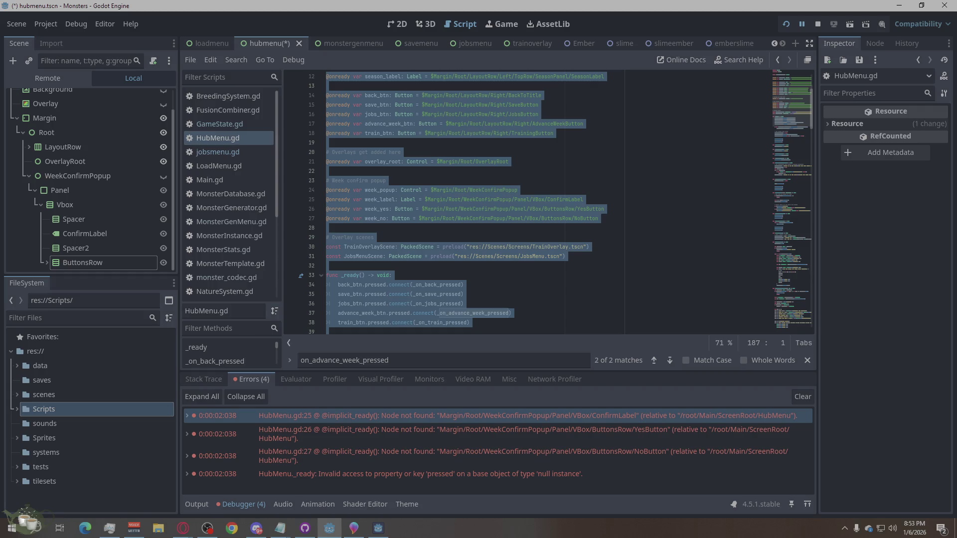
{"action": "key", "text": "alt+Tab"}
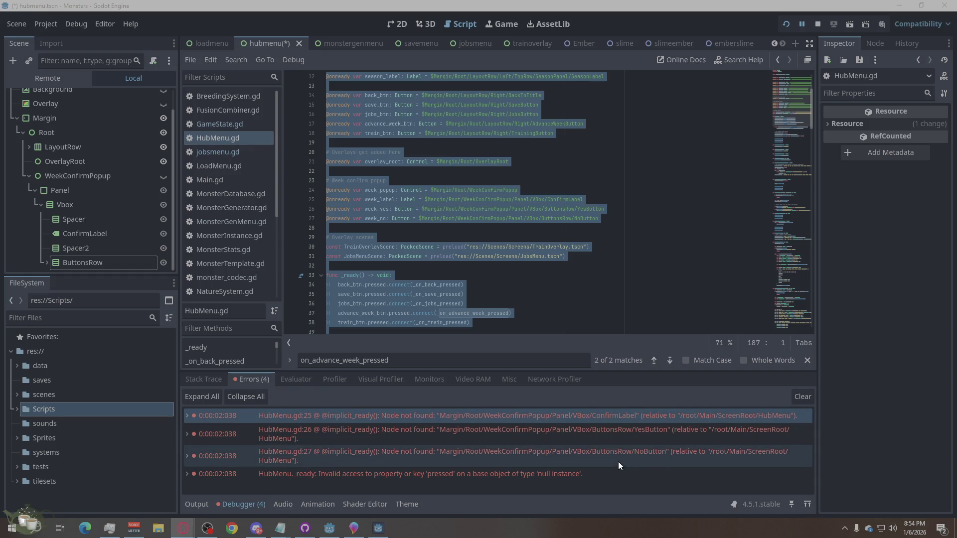
Copy the ConfirmLabel and YesButton error messages for pasting in the browser
{"action": "left_click", "coordinate": [779, 480]}
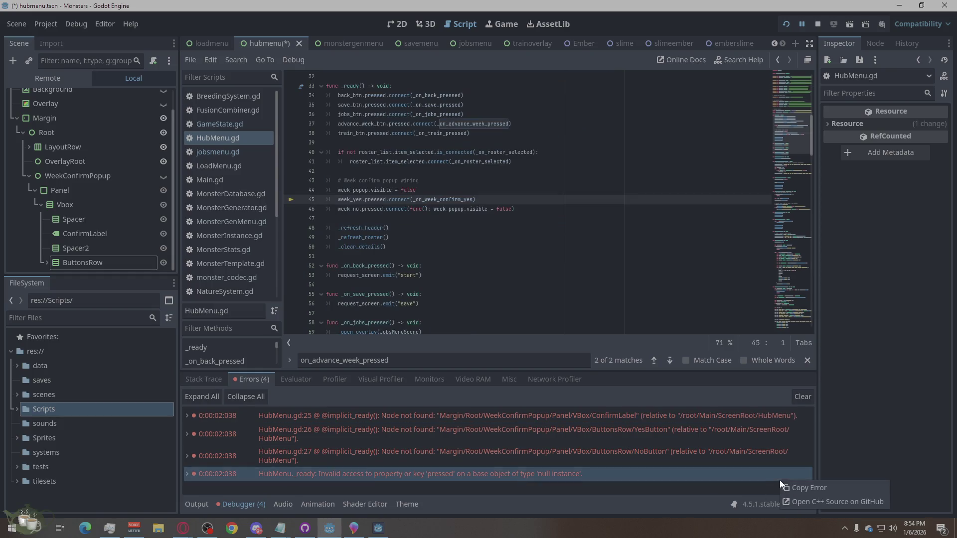
{"action": "left_click", "coordinate": [772, 415]}
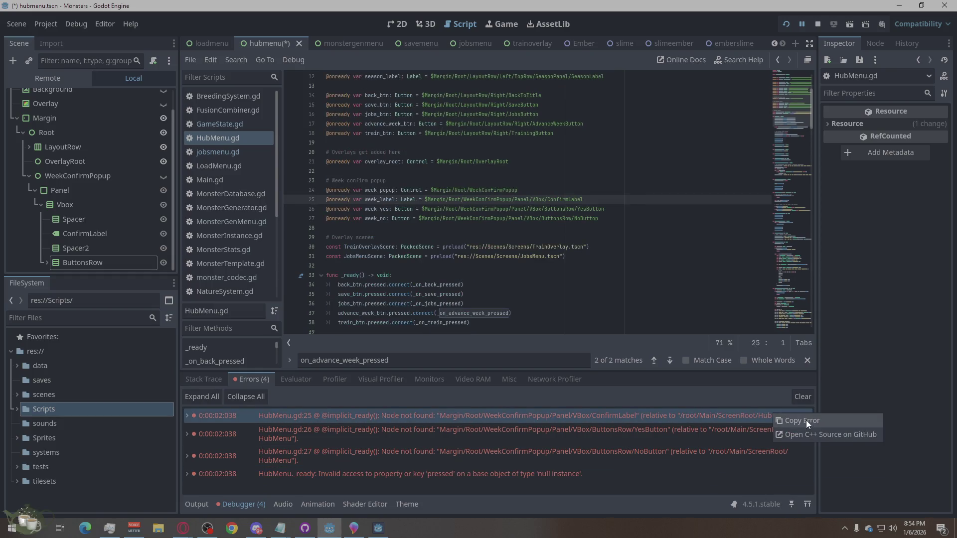
{"action": "left_click", "coordinate": [694, 431]}
{"action": "key", "text": "alt+Tab"}
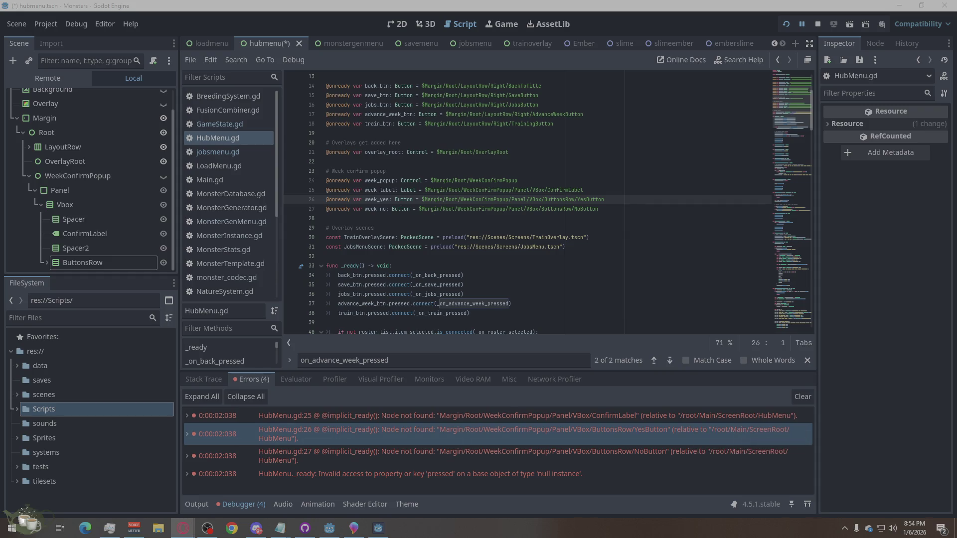
Copy the NoButton and null-instance error messages into the browser
{"action": "right_click", "coordinate": [650, 445]}
{"action": "left_click", "coordinate": [623, 453]}
{"action": "right_click", "coordinate": [627, 451]}
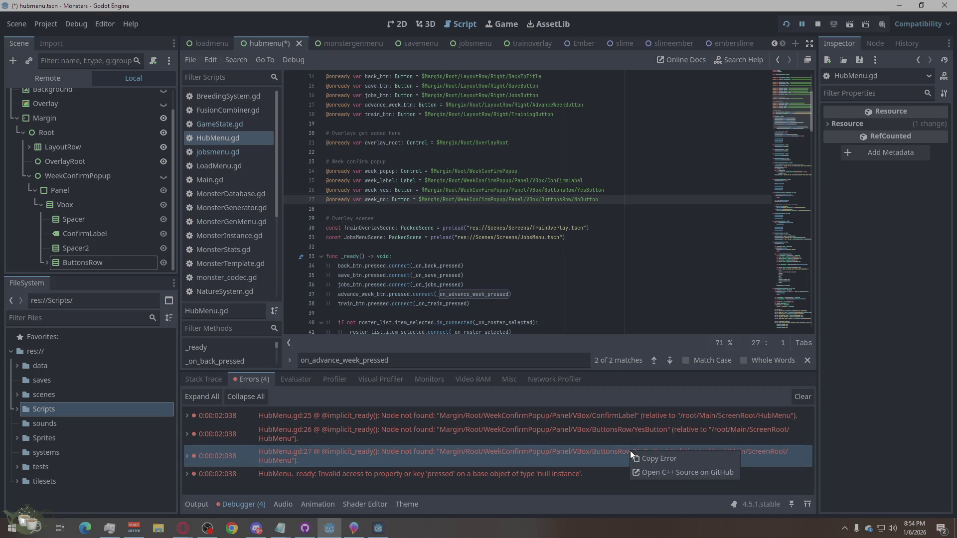
{"action": "left_click", "coordinate": [650, 457]}
{"action": "key", "text": "alt+Tab"}
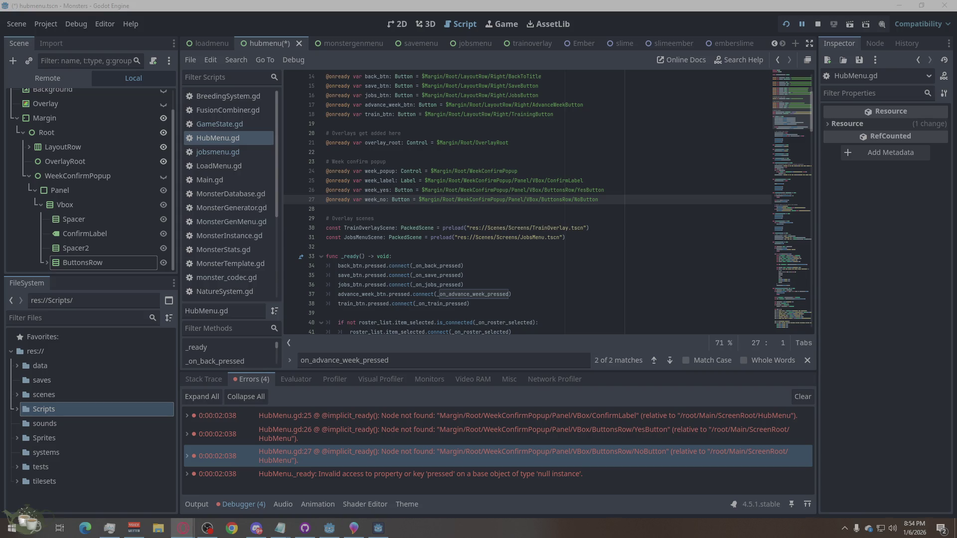
{"action": "right_click", "coordinate": [549, 475]}
{"action": "left_click", "coordinate": [577, 484]}
{"action": "key", "text": "alt+Tab"}
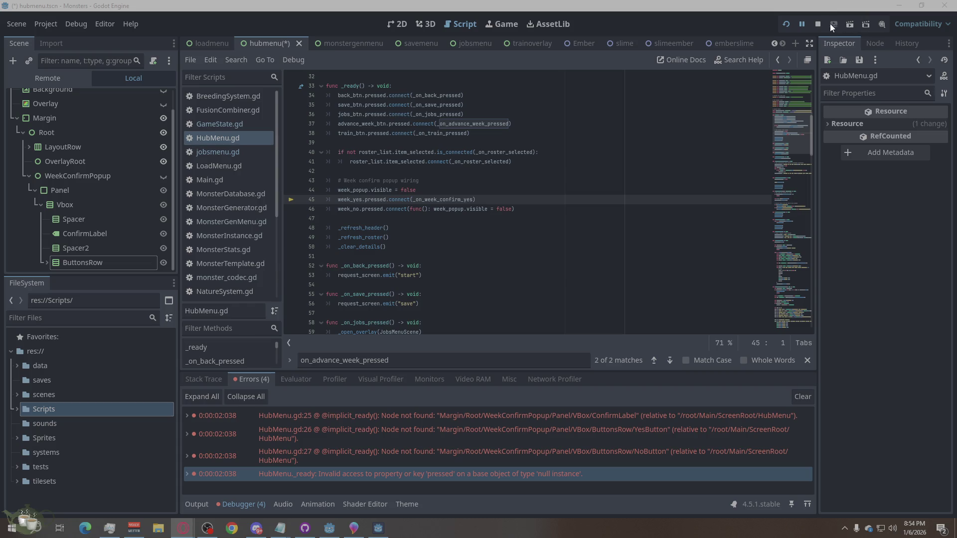
Stop the game and bring up ember_orange_sheet.png in Paint 3D
{"action": "left_click", "coordinate": [817, 23]}
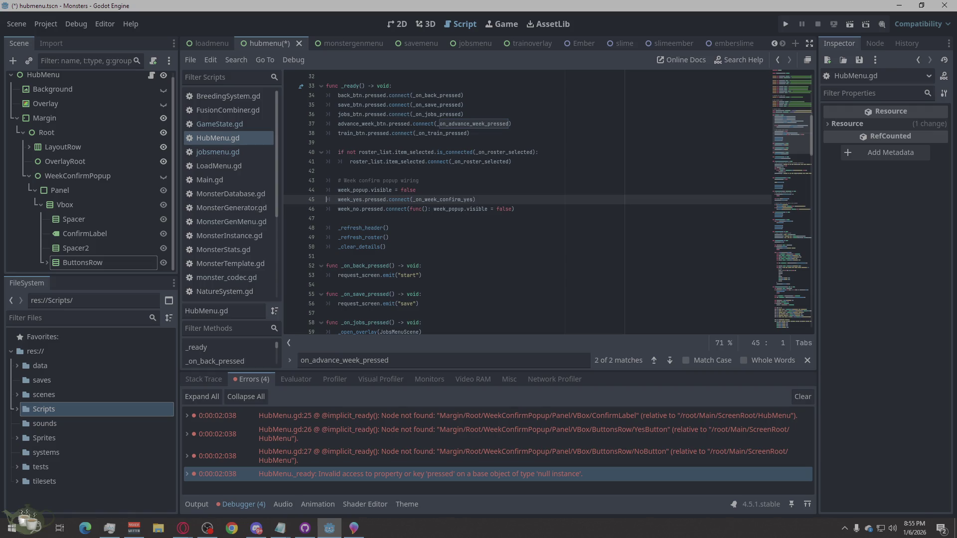
{"action": "key", "text": "alt+Tab"}
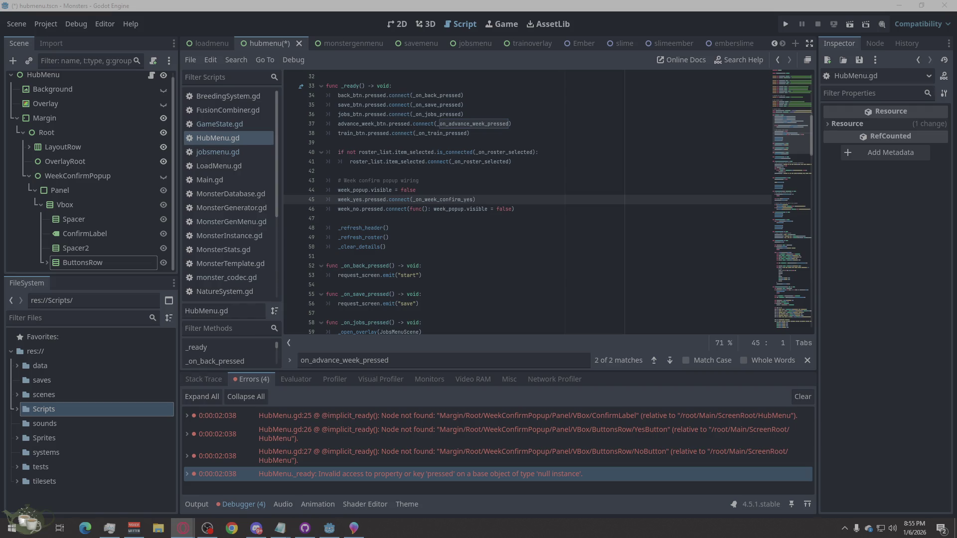
{"action": "key", "text": "alt+Tab"}
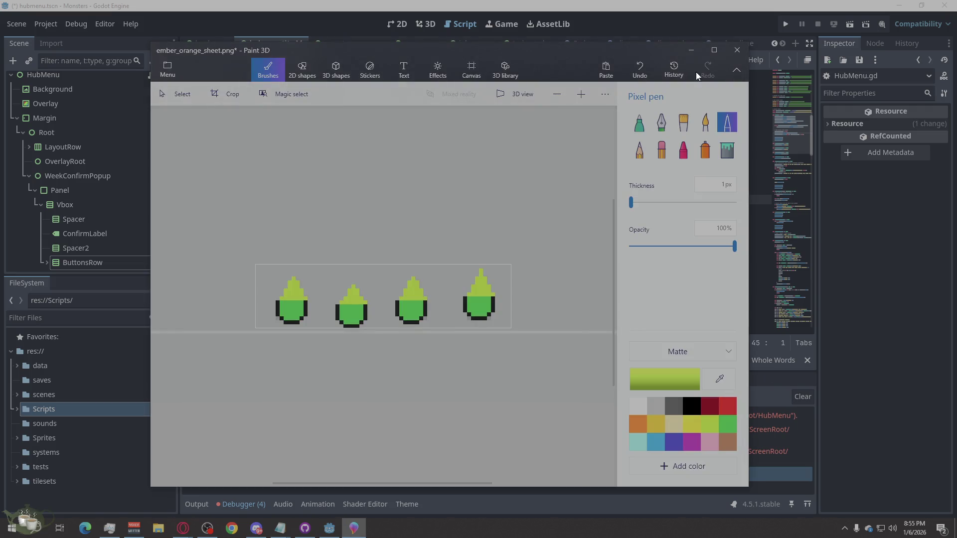
Minimize Paint 3D to reveal Godot's HubMenu.gd script and its node errors
{"action": "left_click", "coordinate": [699, 55]}
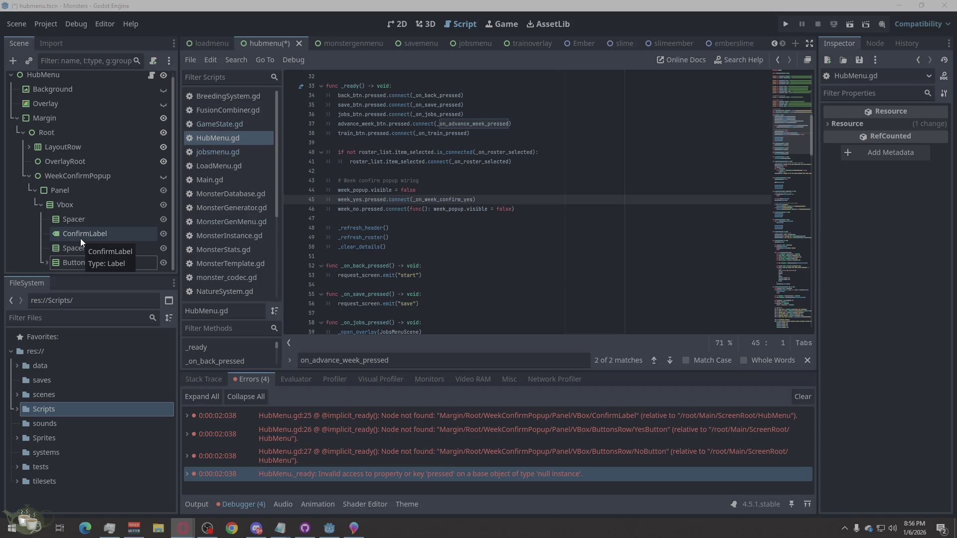
Copy ConfirmLabel's node path from WeekConfirmPopup's Vbox and return to the browser
{"action": "scroll", "coordinate": [81, 240], "scroll_direction": "up", "scroll_amount": 1}
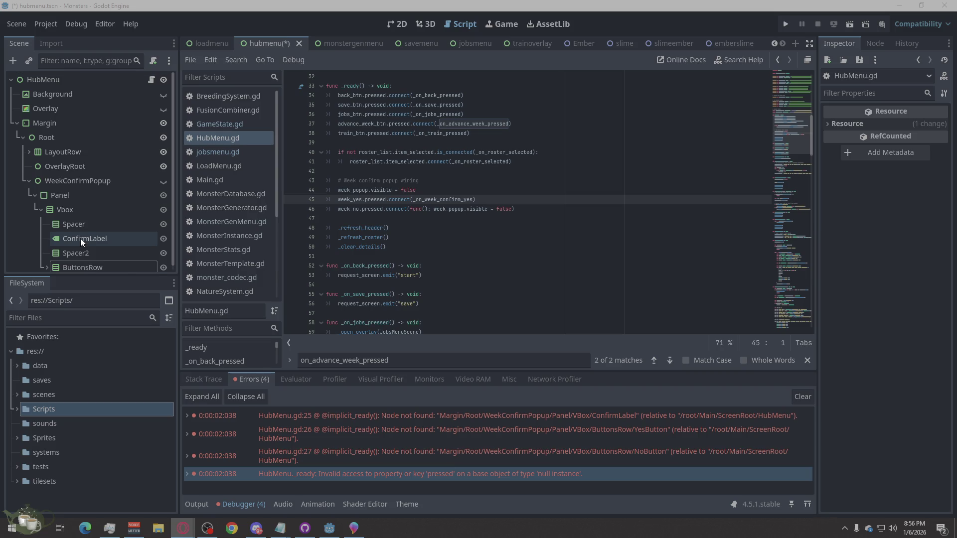
{"action": "right_click", "coordinate": [82, 239]}
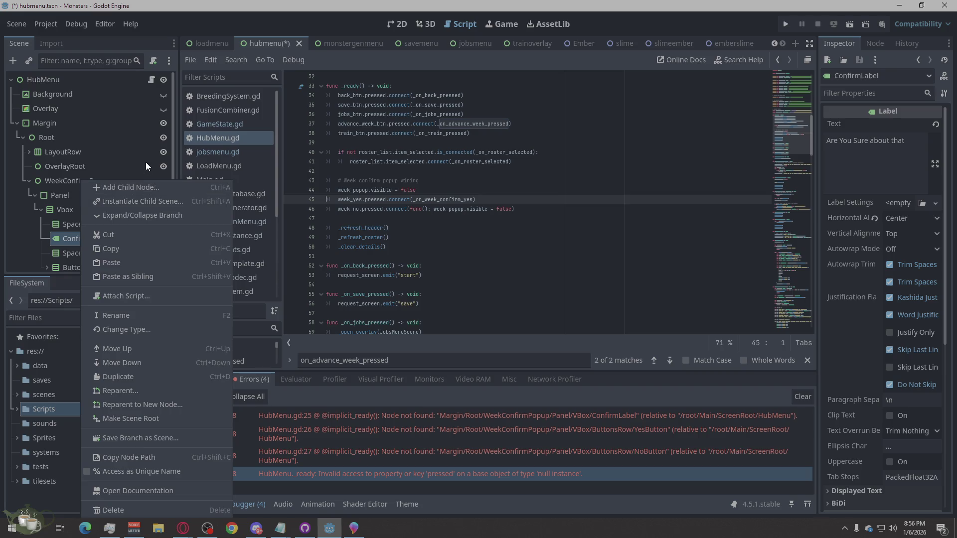
{"action": "left_click", "coordinate": [159, 458]}
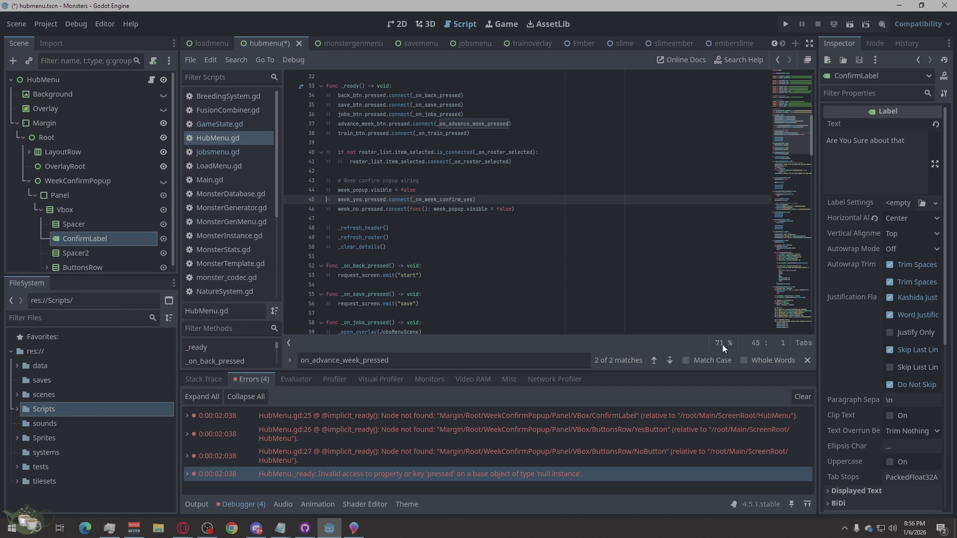
{"action": "key", "text": "alt+Tab"}
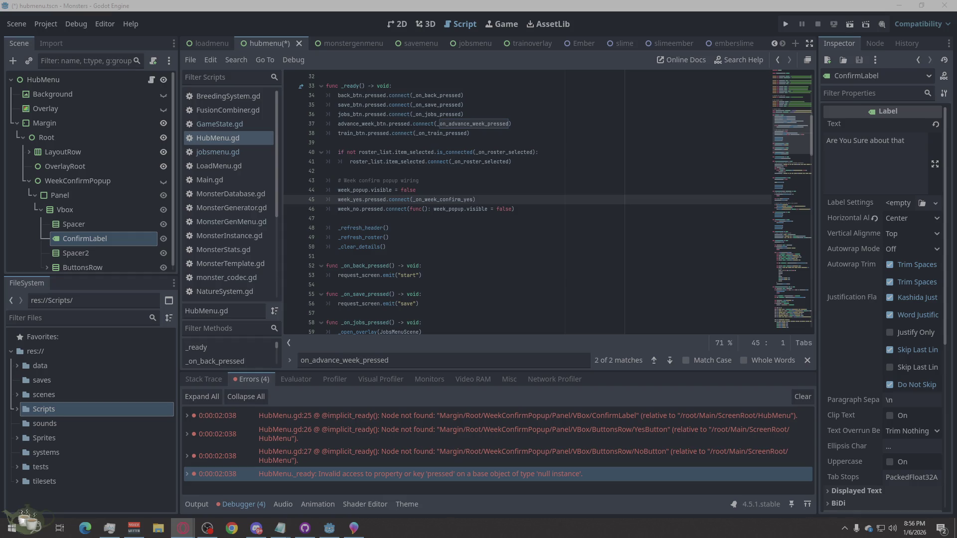
Select all of HubMenu.gd, undo an accidental node-path paste, and fetch new code from the browser
{"action": "right_click", "coordinate": [569, 178]}
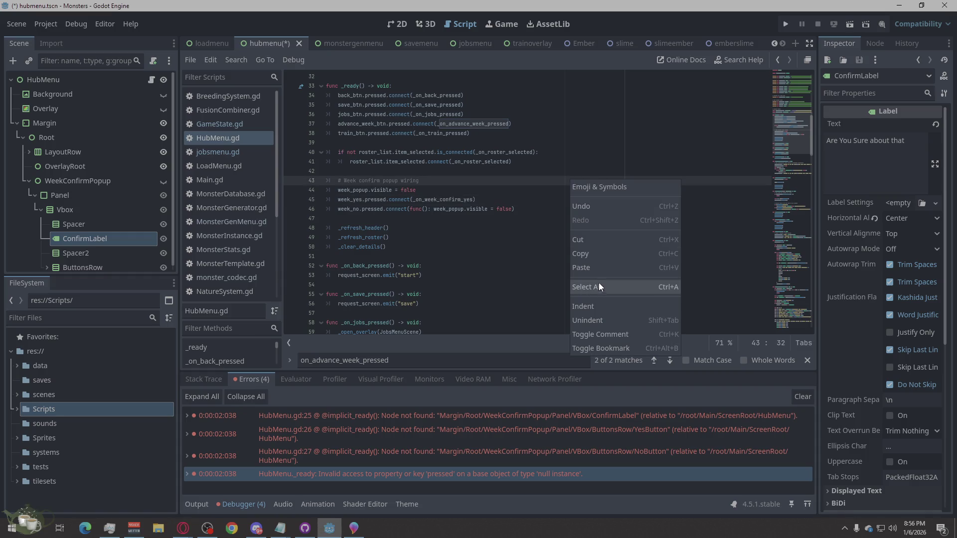
{"action": "left_click", "coordinate": [601, 287]}
{"action": "type", "text": "Margin/Root/WeekConfirmPopup/Panel/Vbox/ConfirmLabel"}
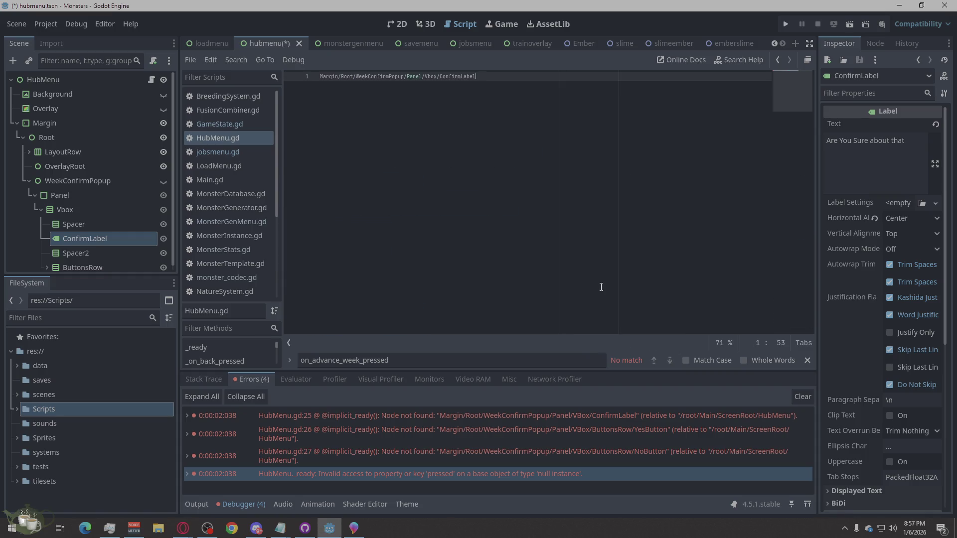
{"action": "key", "text": "ctrl+z"}
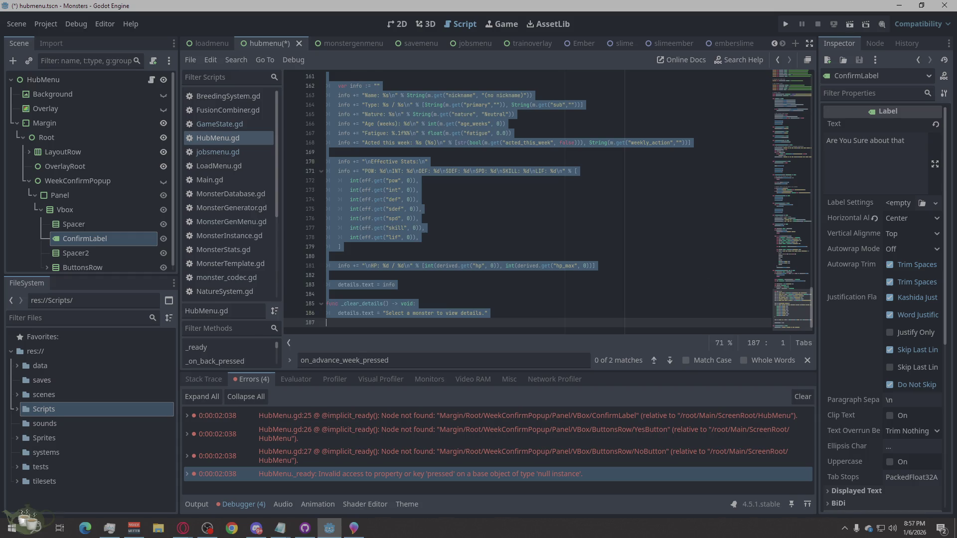
{"action": "key", "text": "alt+Tab"}
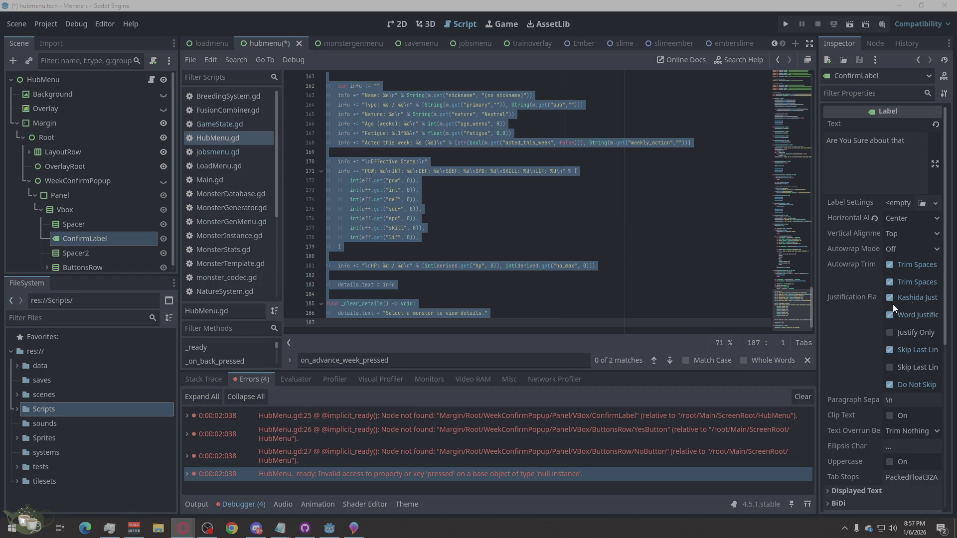
Paste the new code over the entire HubMenu.gd script, save, and launch the project
{"action": "right_click", "coordinate": [593, 221]}
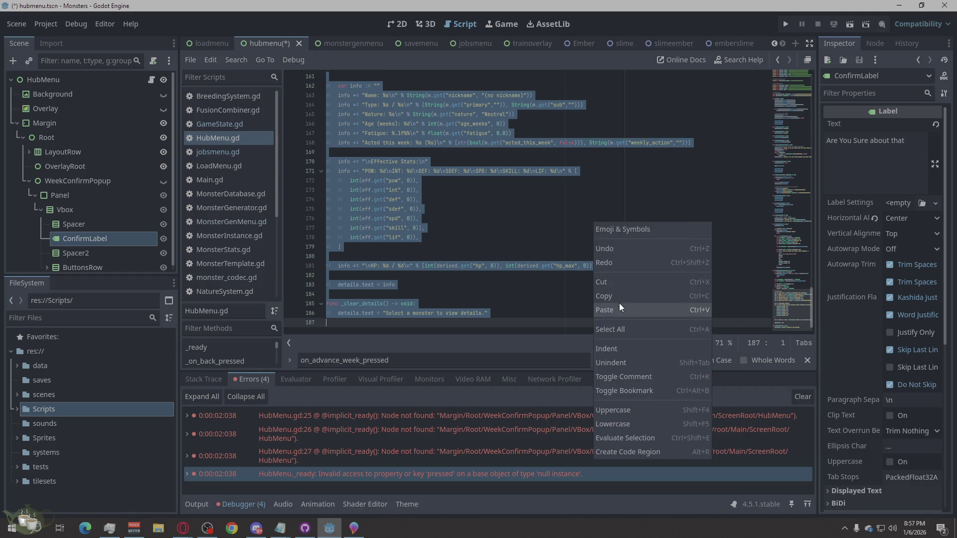
{"action": "left_click", "coordinate": [619, 308]}
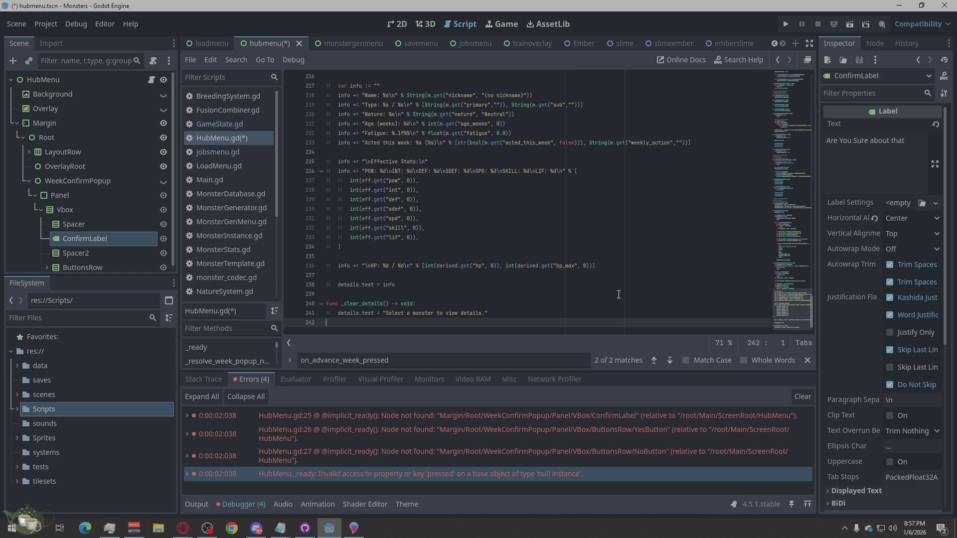
{"action": "key", "text": "ctrl+s"}
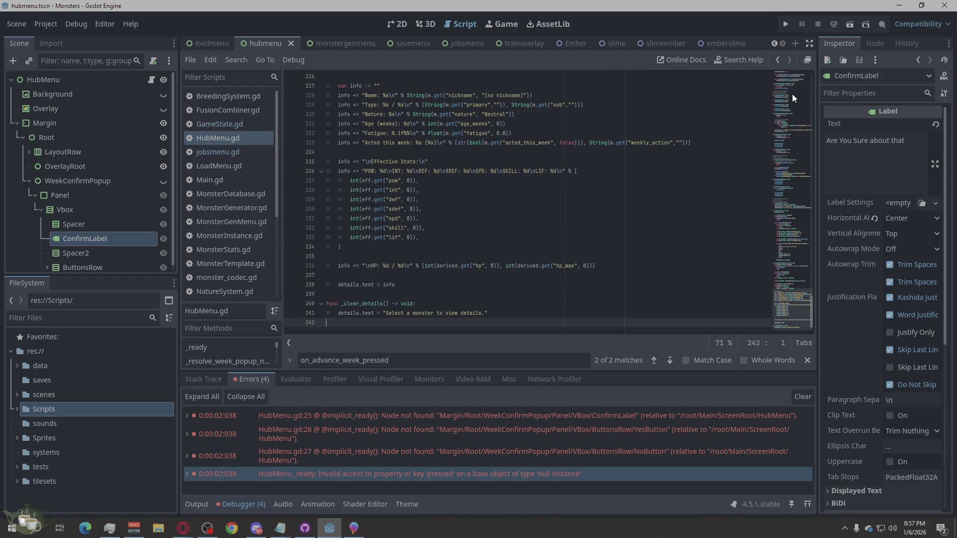
{"action": "left_click", "coordinate": [785, 24]}
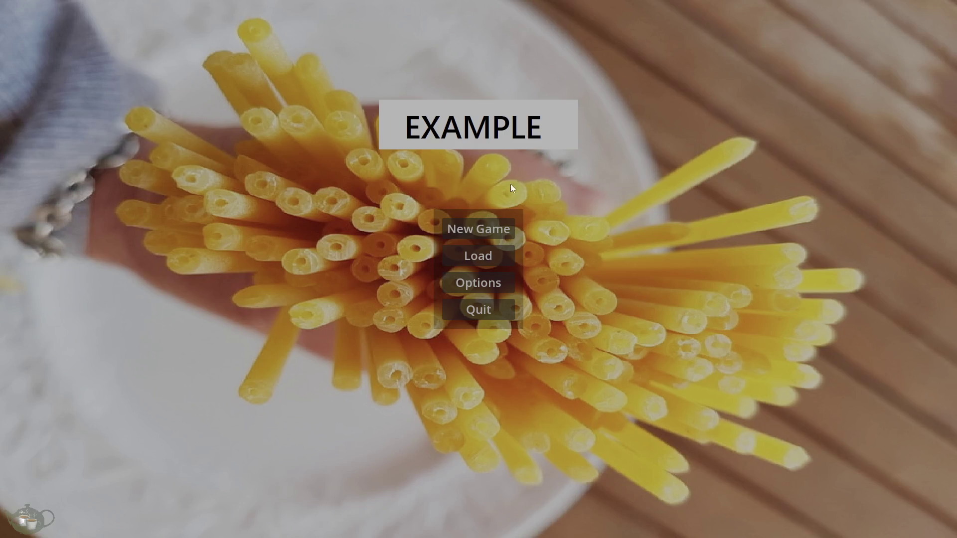
Start a new game and test Monster Shrine, then open and close the Jobs Board and Training Menu
{"action": "left_click", "coordinate": [489, 228]}
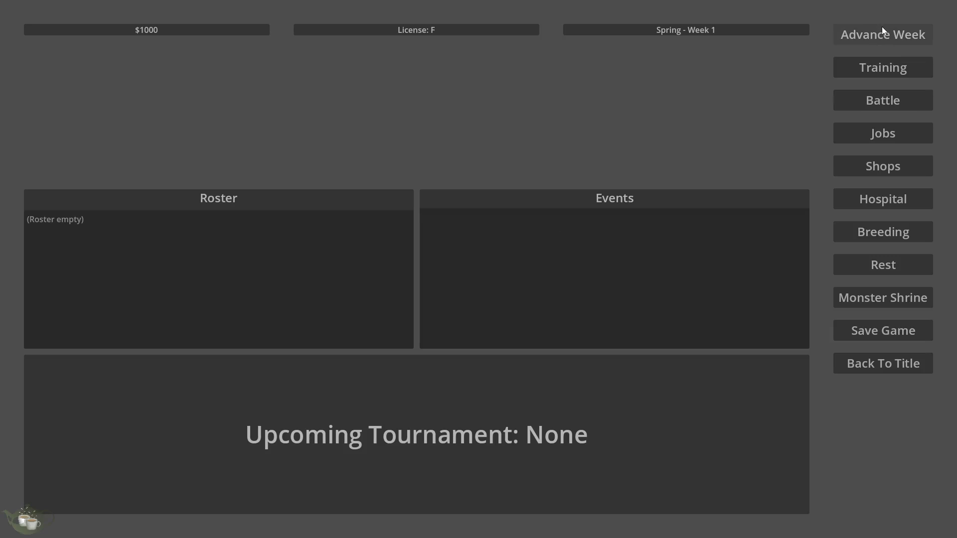
{"action": "left_click", "coordinate": [893, 304]}
{"action": "left_click", "coordinate": [893, 304]}
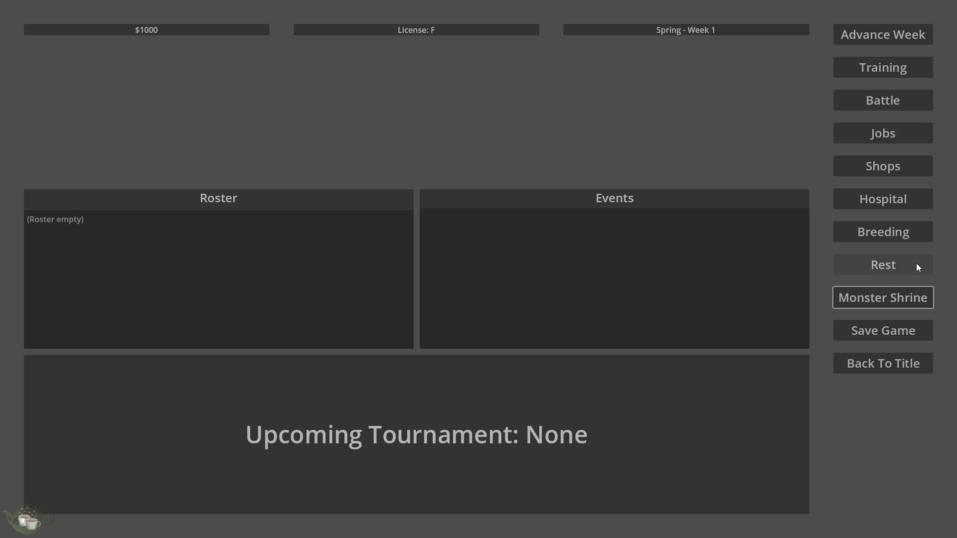
{"action": "left_click", "coordinate": [902, 133]}
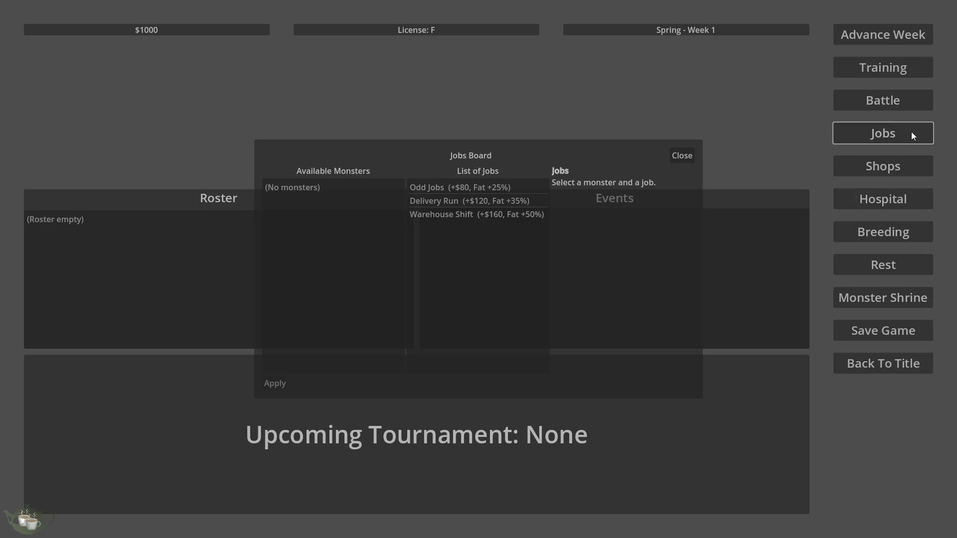
{"action": "left_click", "coordinate": [691, 156]}
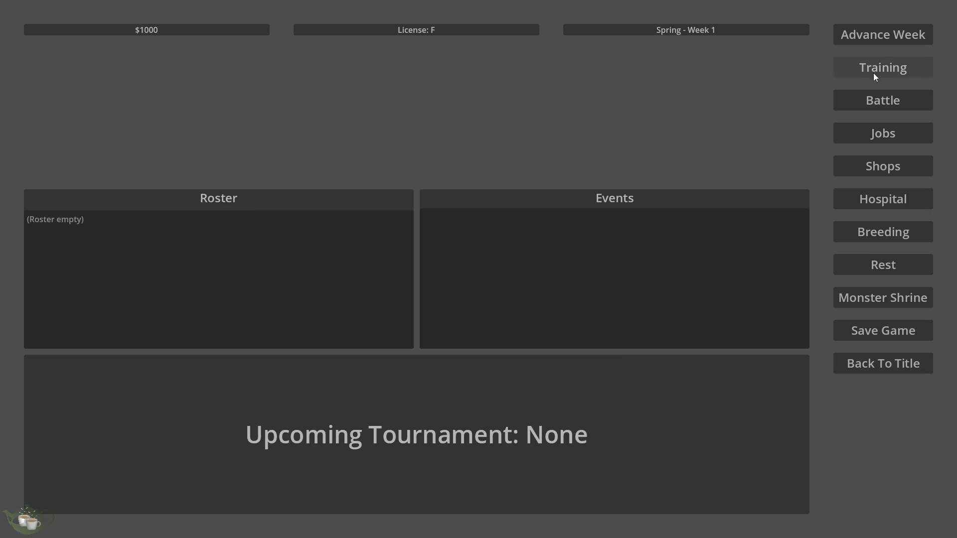
{"action": "left_click", "coordinate": [885, 72]}
{"action": "left_click", "coordinate": [679, 157]}
Try Monster Shrine, the save slot screen and Advance Week, then return to title and quit
{"action": "left_click", "coordinate": [918, 298]}
{"action": "left_click", "coordinate": [907, 331]}
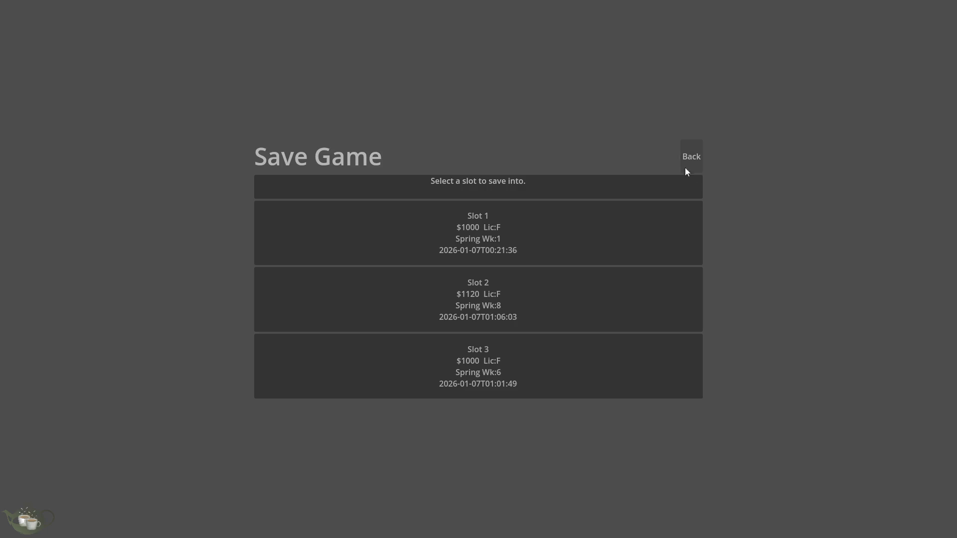
{"action": "left_click", "coordinate": [696, 155]}
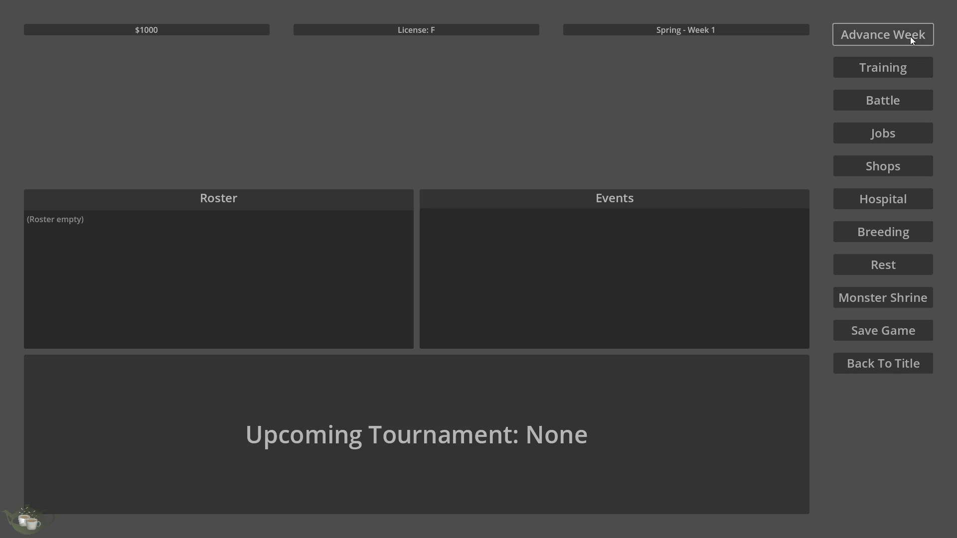
{"action": "left_click", "coordinate": [905, 70]}
{"action": "left_click", "coordinate": [686, 156]}
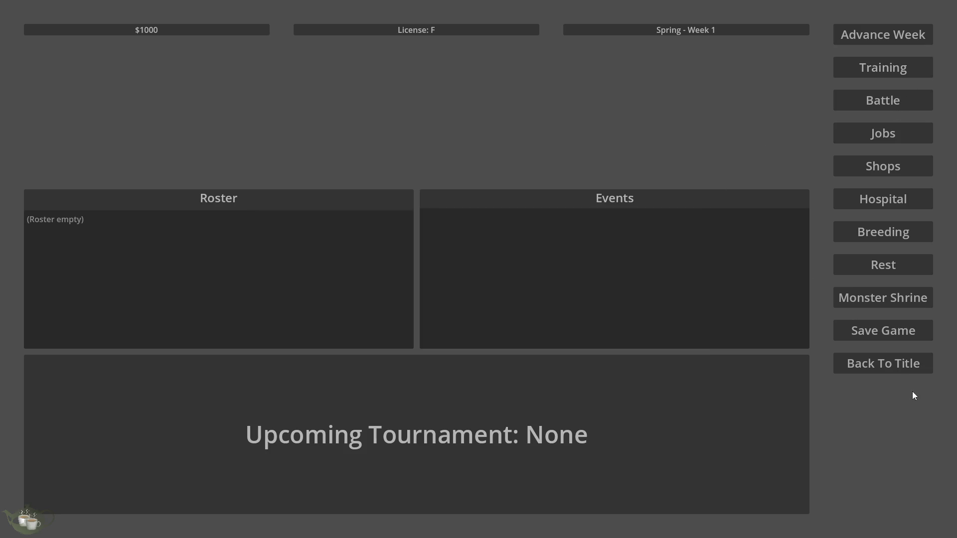
{"action": "left_click", "coordinate": [865, 366]}
{"action": "left_click", "coordinate": [485, 314]}
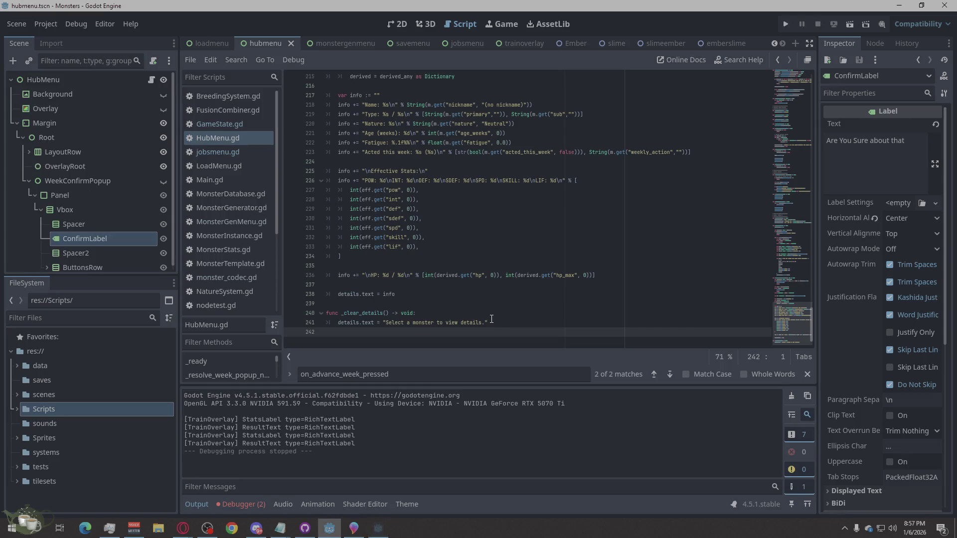
Copy the first HubMenu.gd:66 error about unset WeekConfirmPopup paths and switch to the browser
{"action": "left_click", "coordinate": [253, 506]}
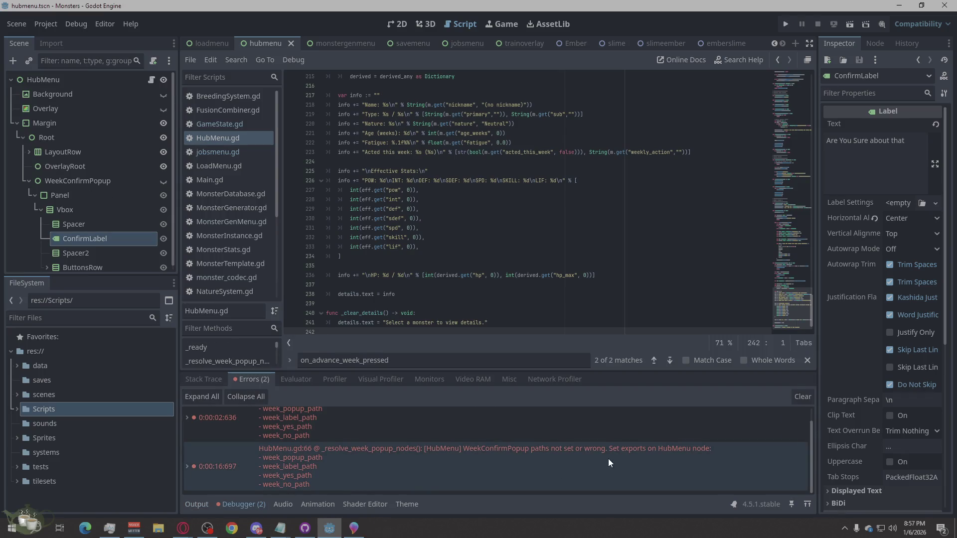
{"action": "scroll", "coordinate": [643, 457], "scroll_direction": "up", "scroll_amount": 1}
{"action": "right_click", "coordinate": [746, 421]}
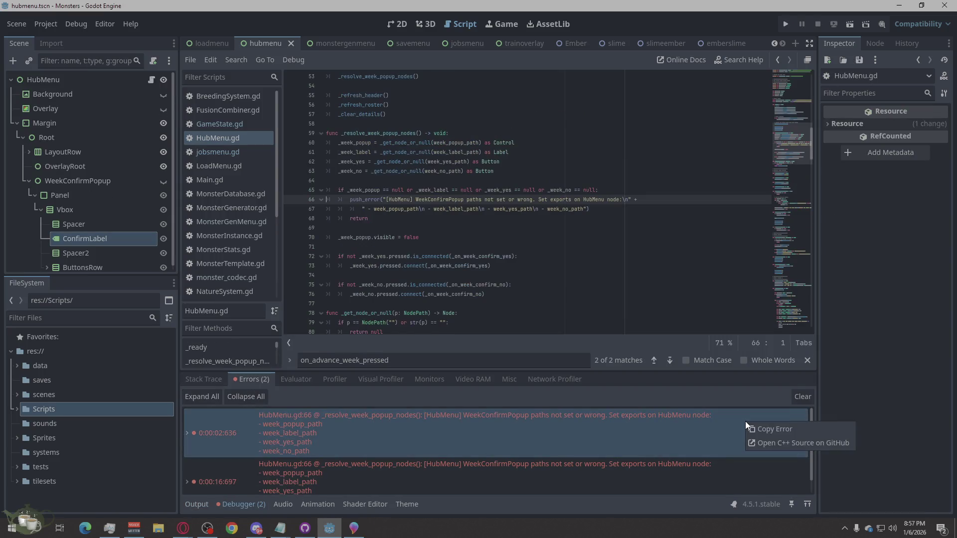
{"action": "left_click", "coordinate": [782, 430]}
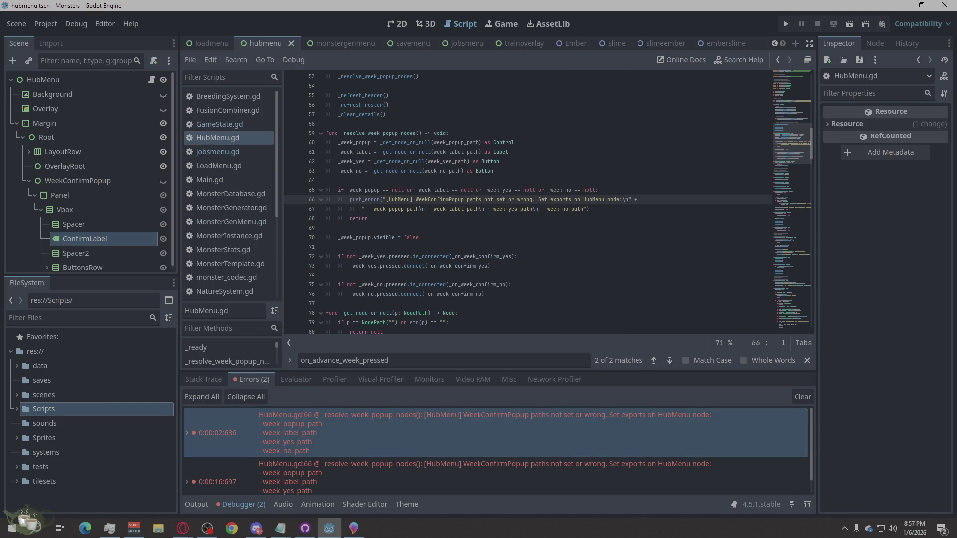
{"action": "key", "text": "alt+Tab"}
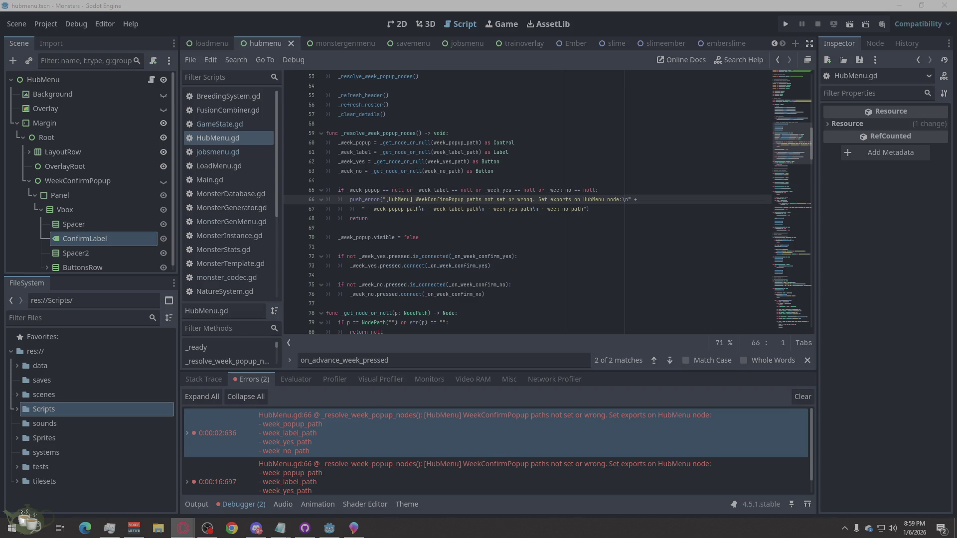
Expand ButtonsRow and copy the node paths of YesButton and NoButton to the browser
{"action": "scroll", "coordinate": [98, 210], "scroll_direction": "down", "scroll_amount": 1}
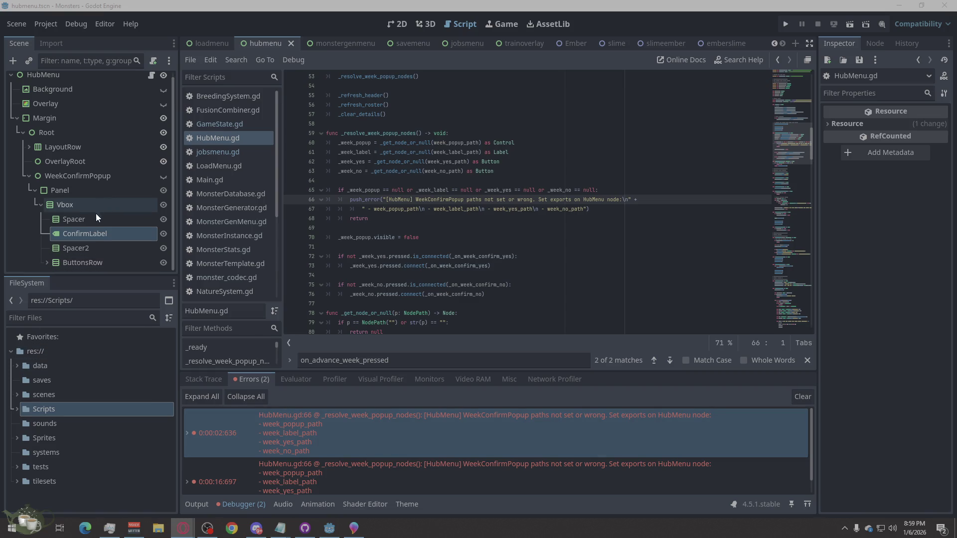
{"action": "left_click", "coordinate": [46, 263]}
{"action": "scroll", "coordinate": [100, 226], "scroll_direction": "down", "scroll_amount": 2}
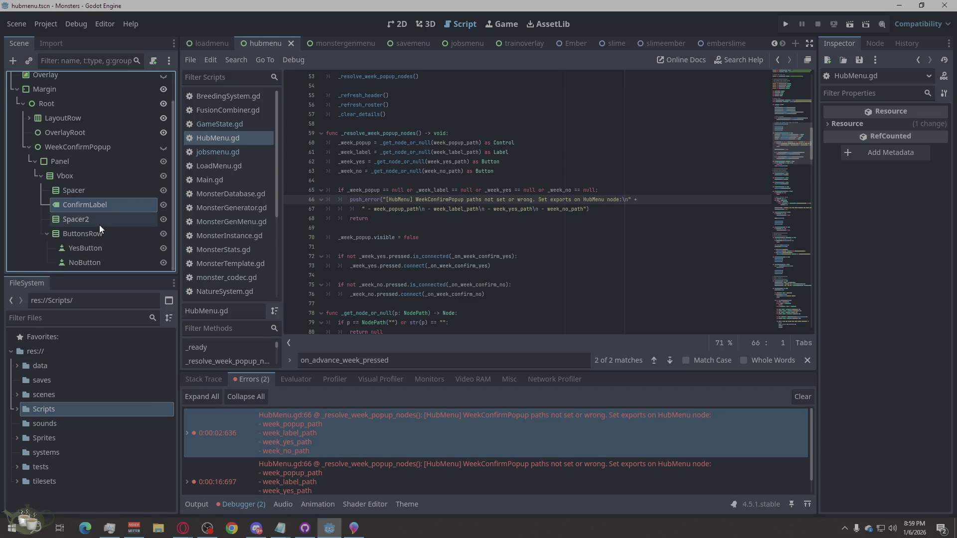
{"action": "right_click", "coordinate": [89, 251]}
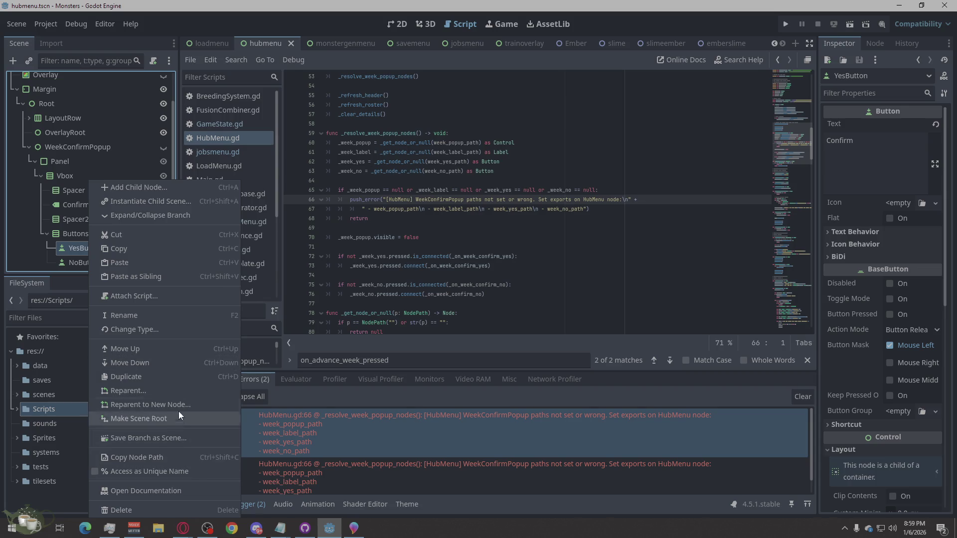
{"action": "left_click", "coordinate": [173, 459]}
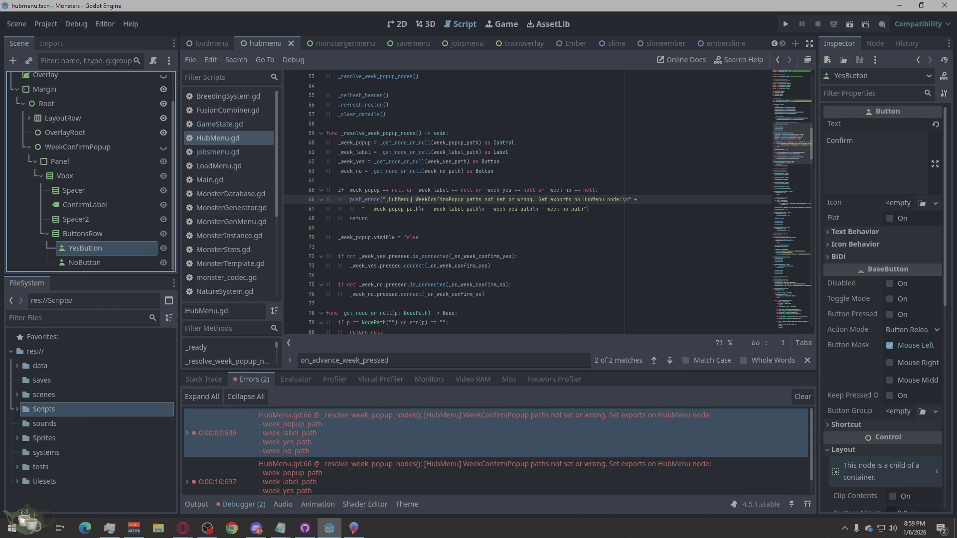
{"action": "left_click", "coordinate": [183, 528]}
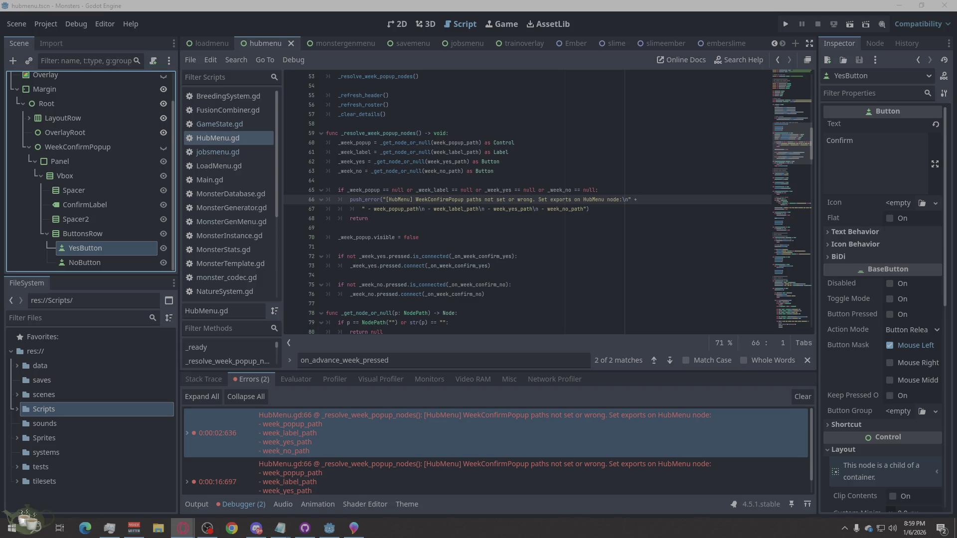
{"action": "right_click", "coordinate": [100, 263]}
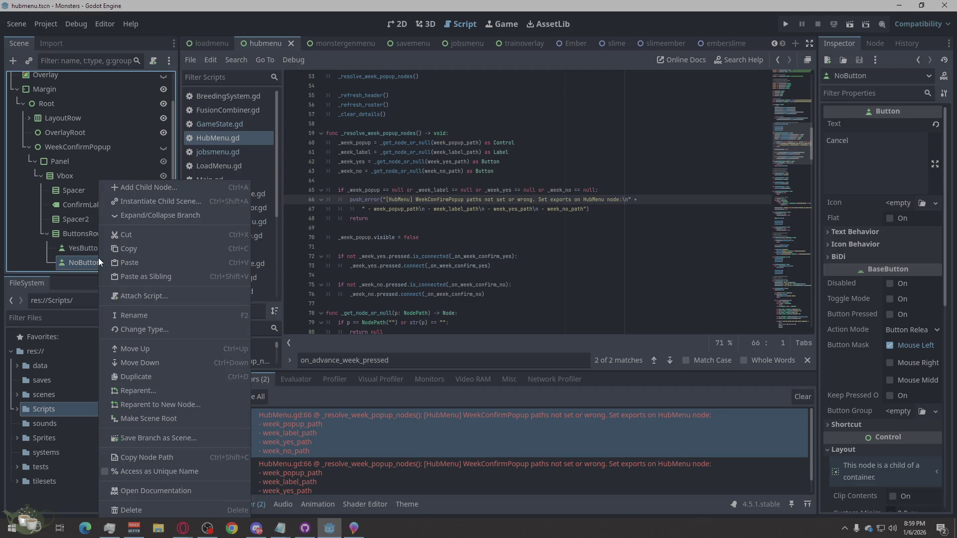
{"action": "left_click", "coordinate": [190, 459]}
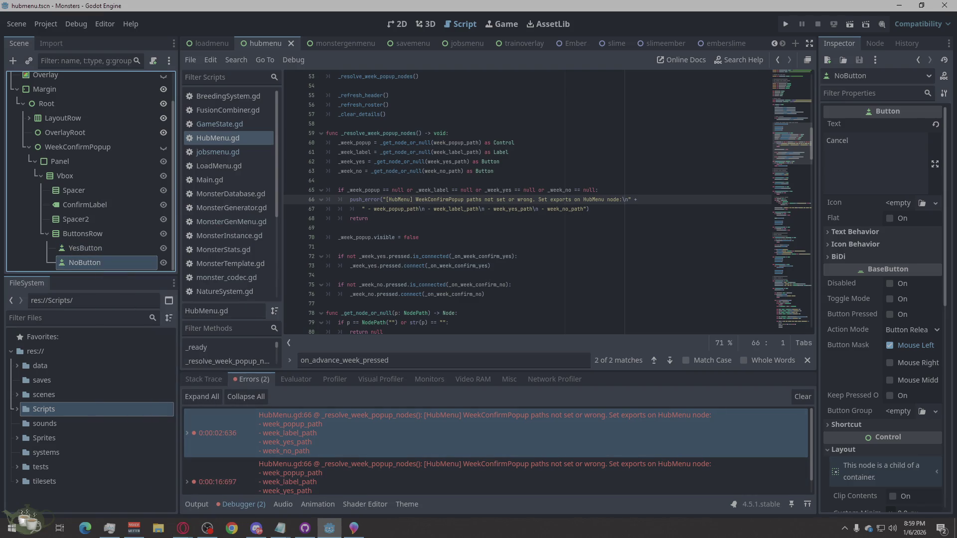
{"action": "key", "text": "alt+Tab"}
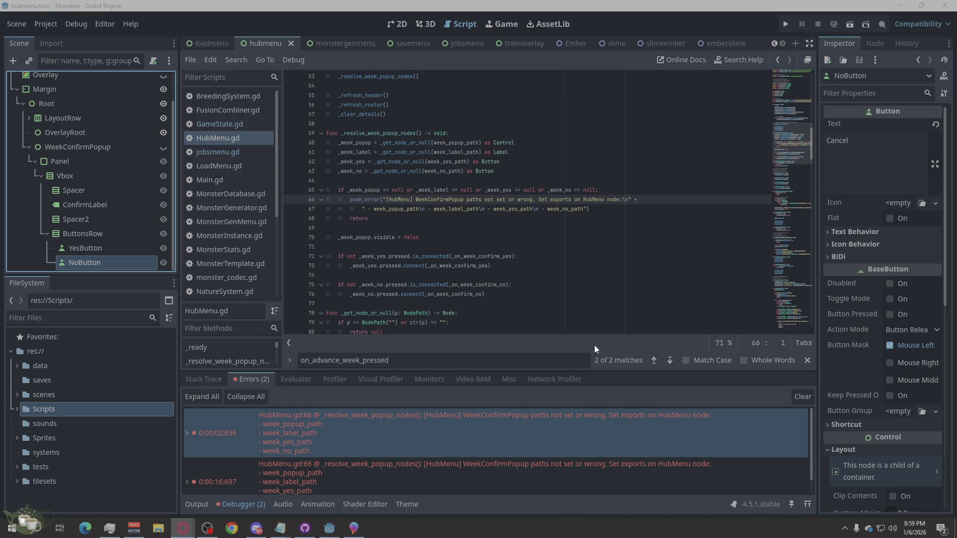
Read the WeekConfirmPopup error's stack trace, then run the game to its hub screen
{"action": "mouse_move", "coordinate": [719, 432]}
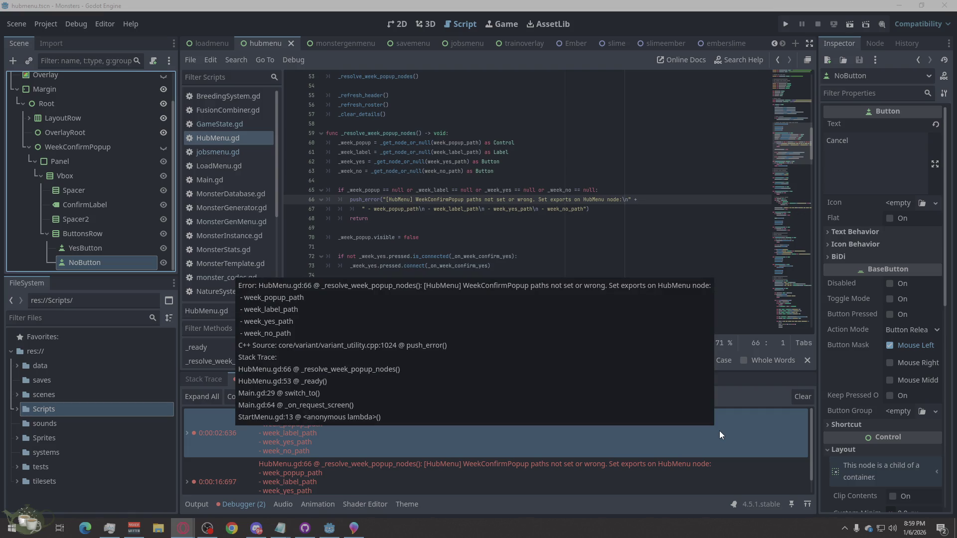
{"action": "key", "text": "alt+Tab"}
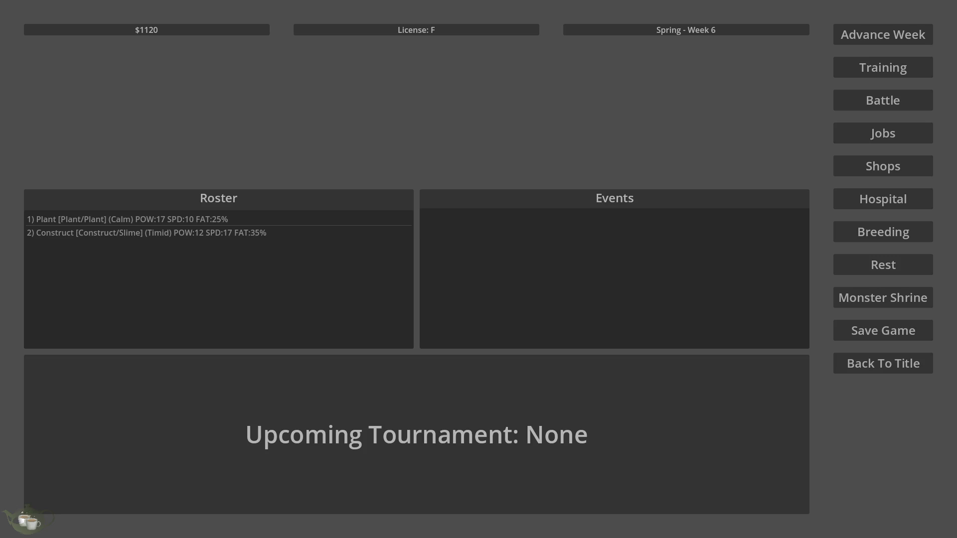
Go from the game's hub back to the title screen and quit to the editor
{"action": "key", "text": "Tab"}
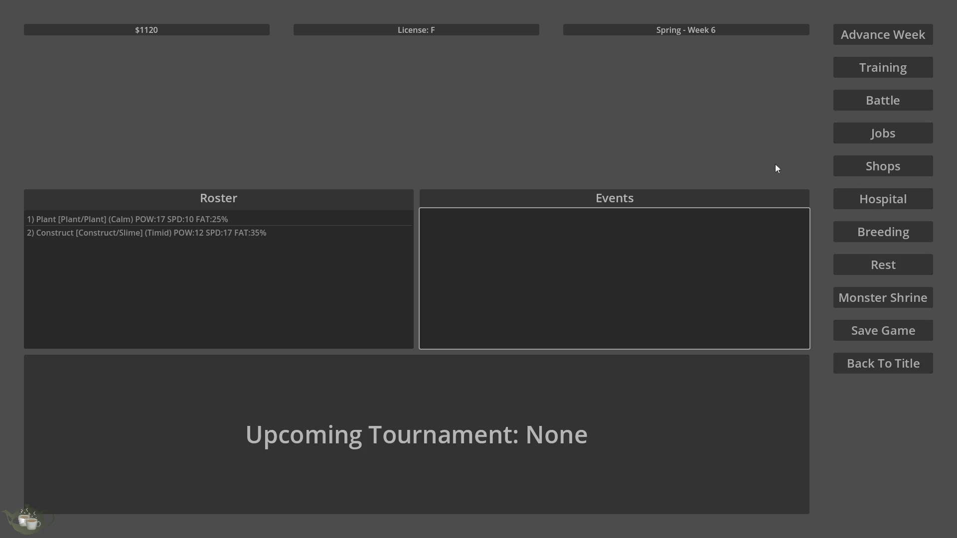
{"action": "left_click", "coordinate": [847, 364]}
{"action": "left_click", "coordinate": [478, 302]}
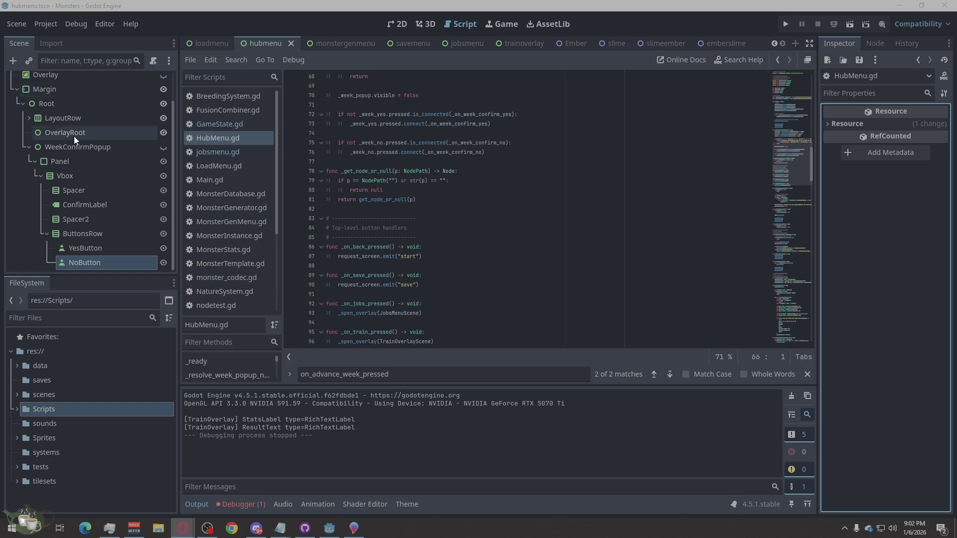
Assign WeekConfirmPopup to HubMenu's Week Popup Path, then begin picking the Week Label Path node
{"action": "scroll", "coordinate": [75, 134], "scroll_direction": "up", "scroll_amount": 2}
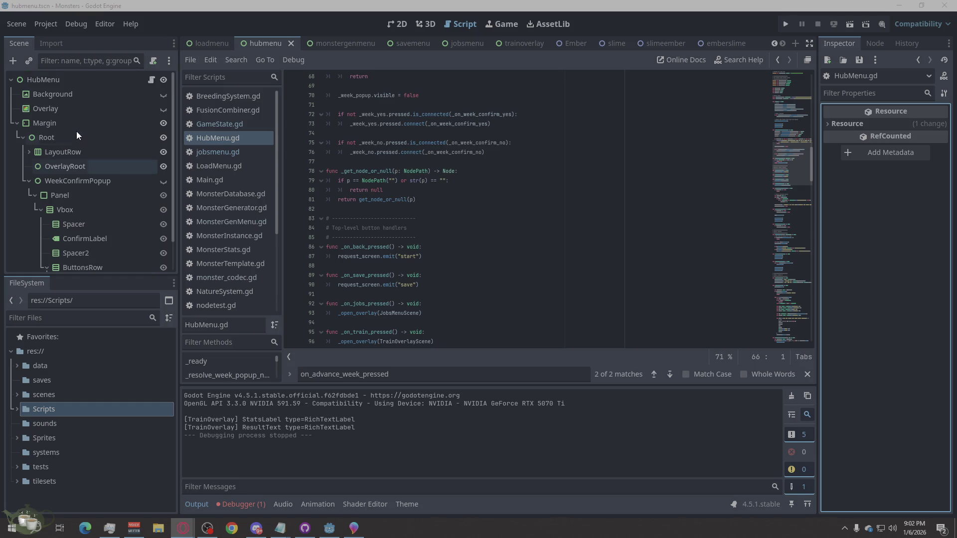
{"action": "left_click", "coordinate": [81, 78]}
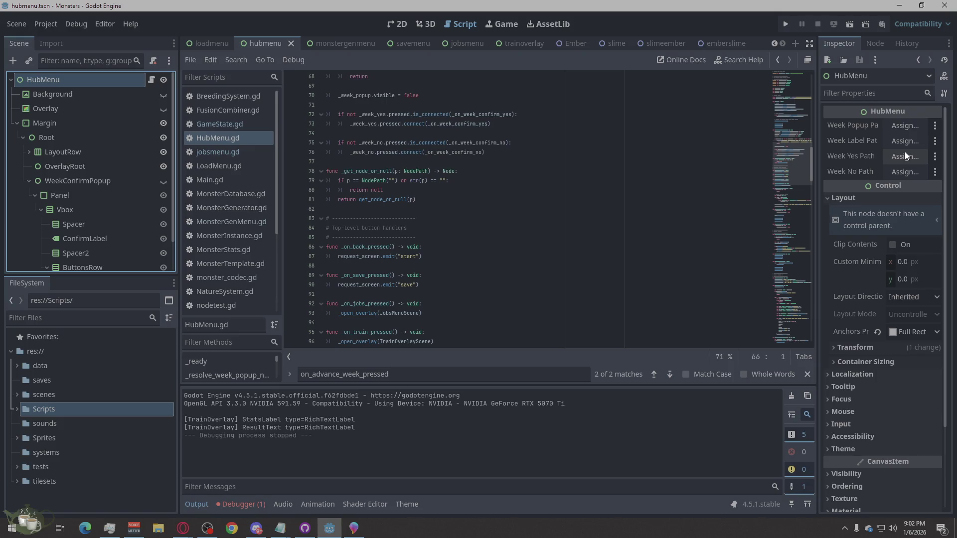
{"action": "left_click", "coordinate": [907, 124]}
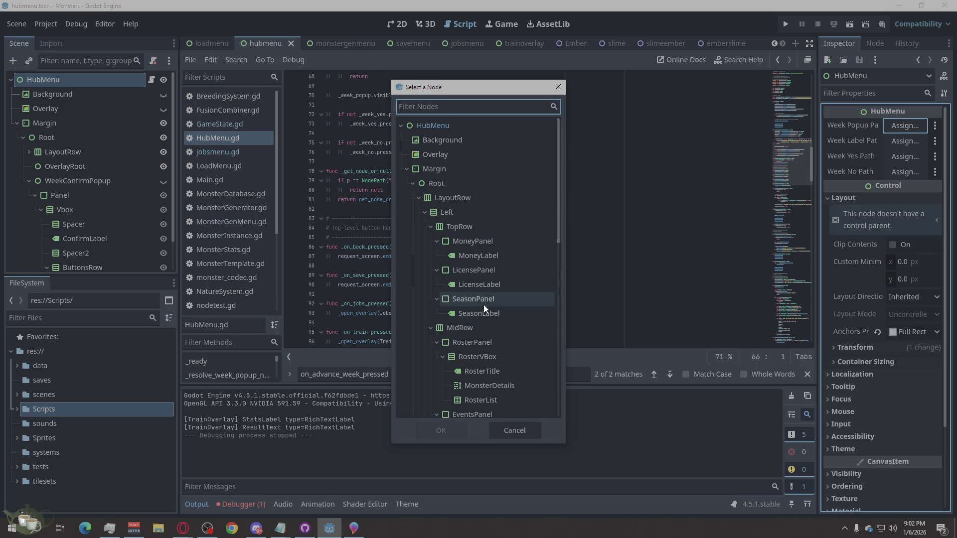
{"action": "scroll", "coordinate": [482, 305], "scroll_direction": "down", "scroll_amount": 3}
{"action": "scroll", "coordinate": [484, 305], "scroll_direction": "down", "scroll_amount": 3}
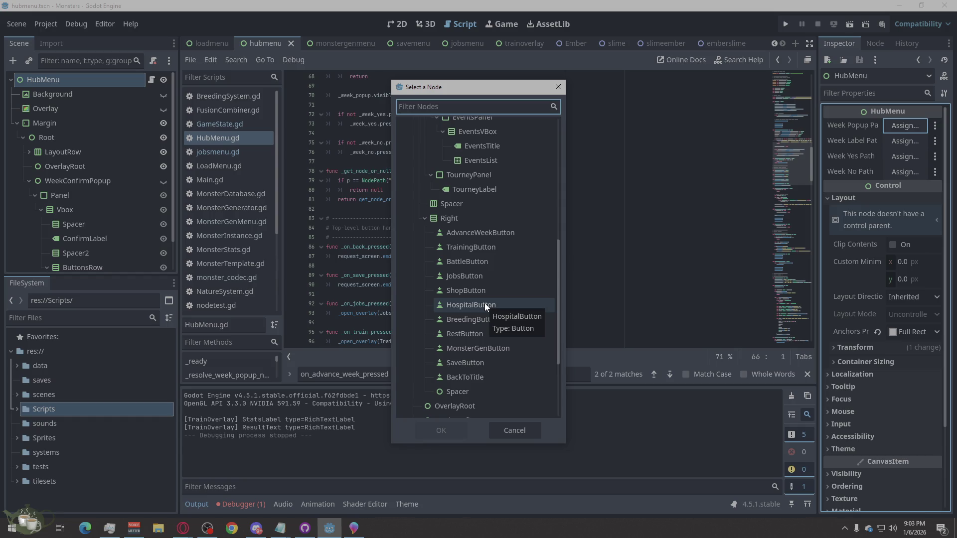
{"action": "scroll", "coordinate": [485, 303], "scroll_direction": "down", "scroll_amount": 3}
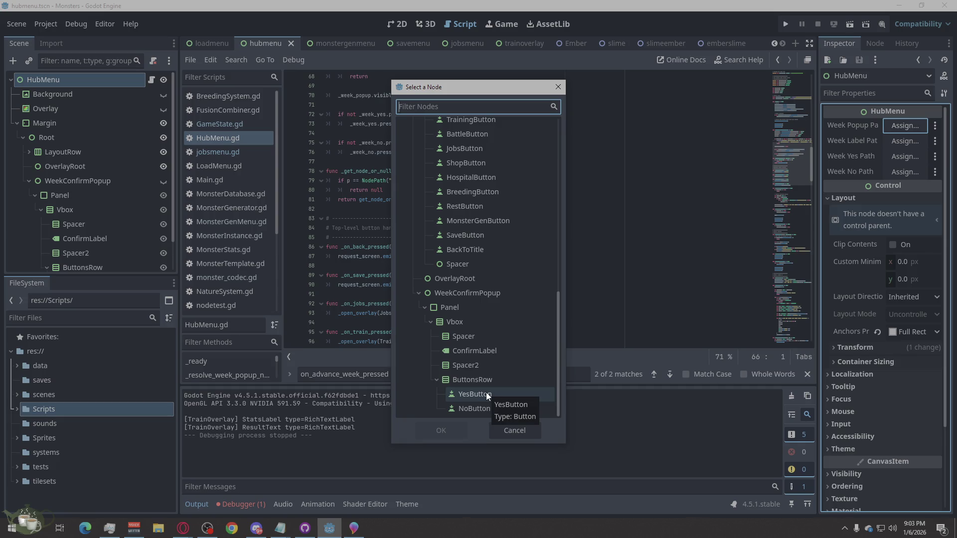
{"action": "scroll", "coordinate": [485, 392], "scroll_direction": "up", "scroll_amount": 2}
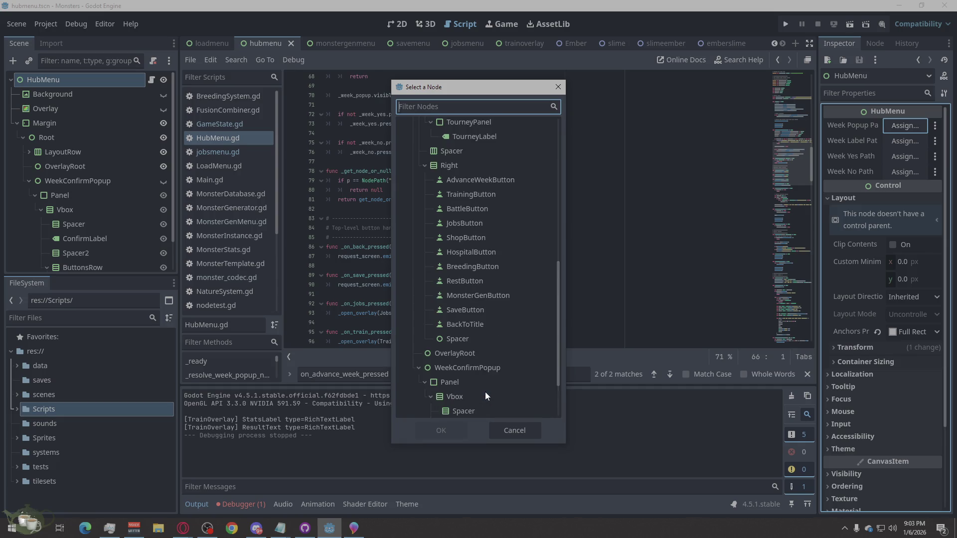
{"action": "left_click", "coordinate": [472, 367]}
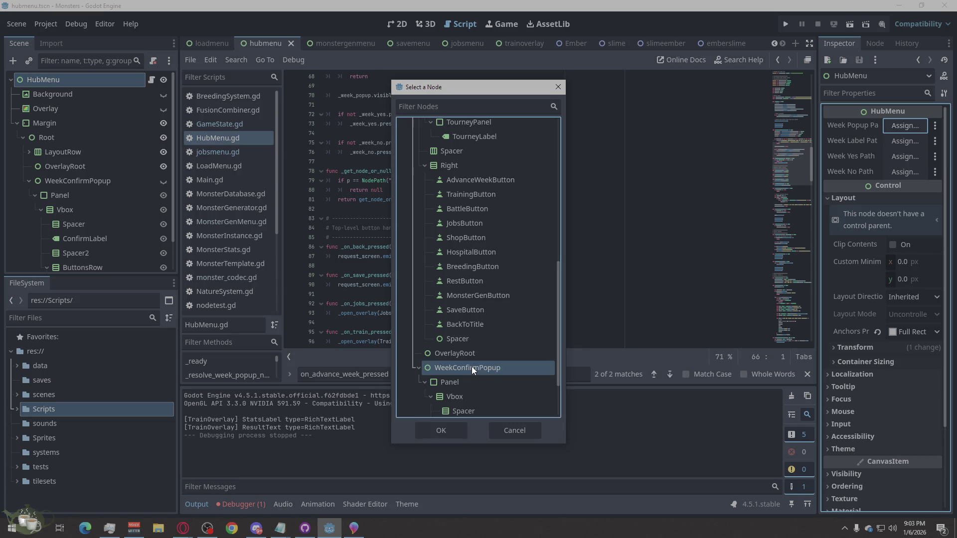
{"action": "left_click", "coordinate": [441, 430]}
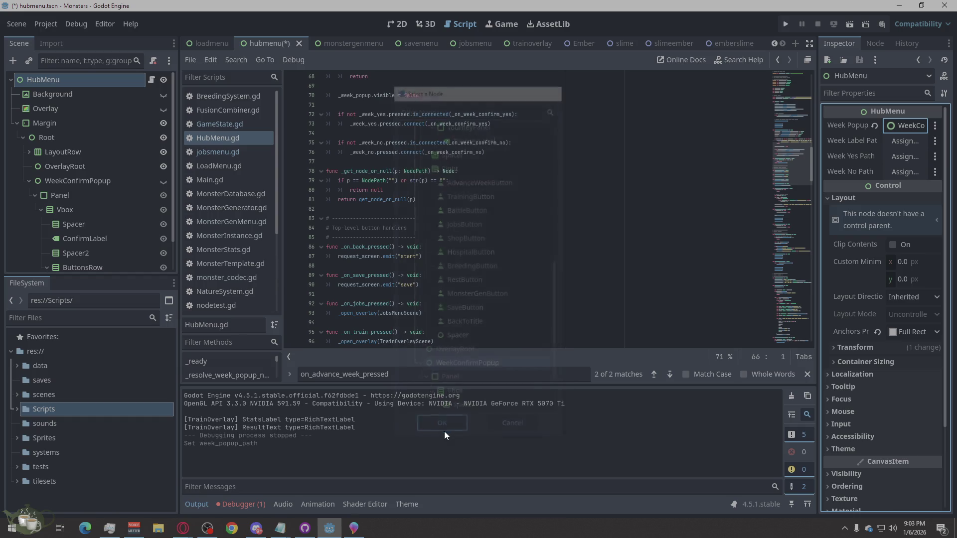
{"action": "left_click", "coordinate": [898, 141]}
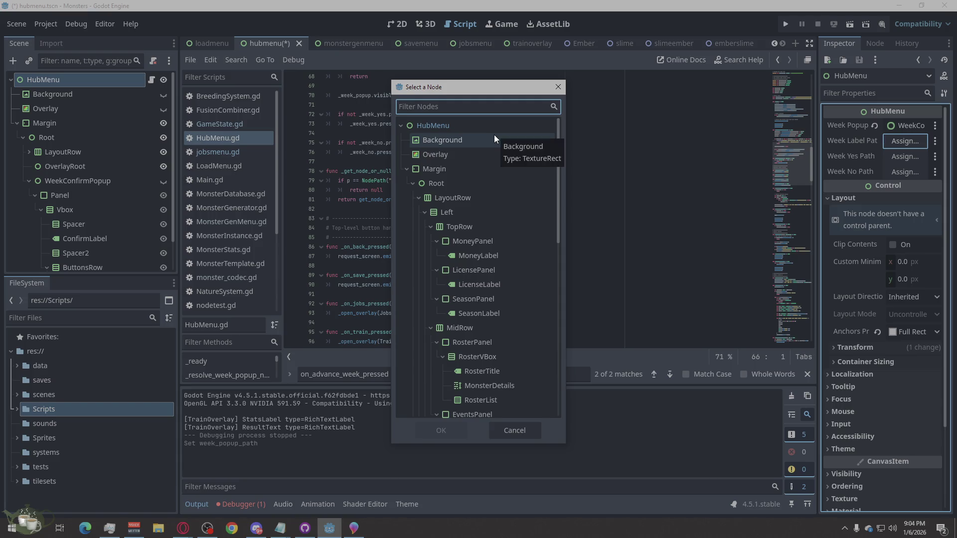
Assign ConfirmLabel to Week Label Path and YesButton to Week Yes Path
{"action": "scroll", "coordinate": [476, 223], "scroll_direction": "down", "scroll_amount": 10}
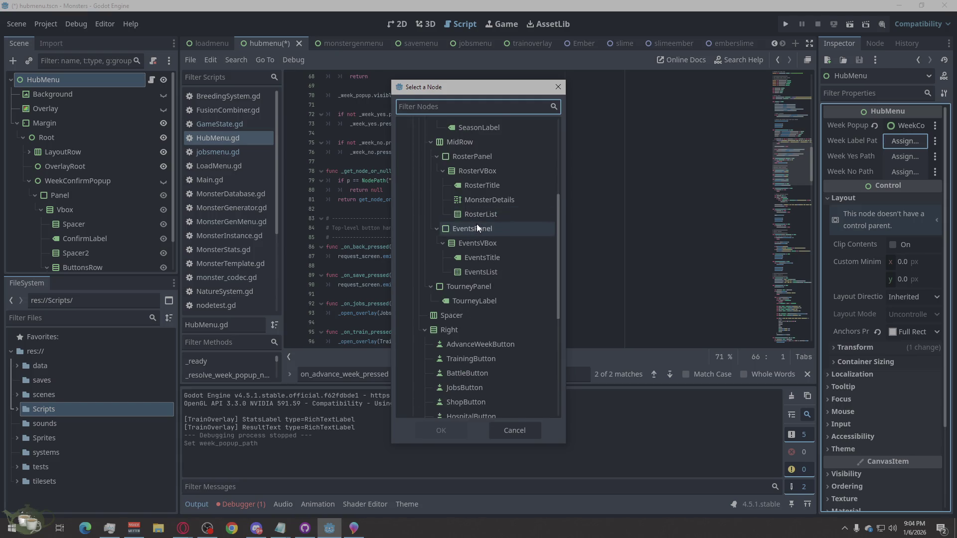
{"action": "scroll", "coordinate": [477, 223], "scroll_direction": "down", "scroll_amount": 1}
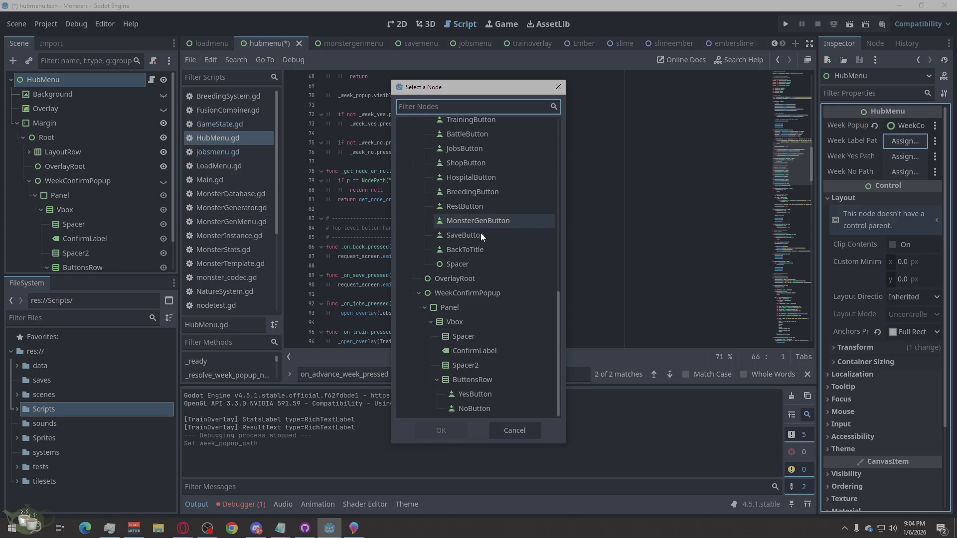
{"action": "left_click", "coordinate": [508, 352]}
{"action": "left_click", "coordinate": [446, 429]}
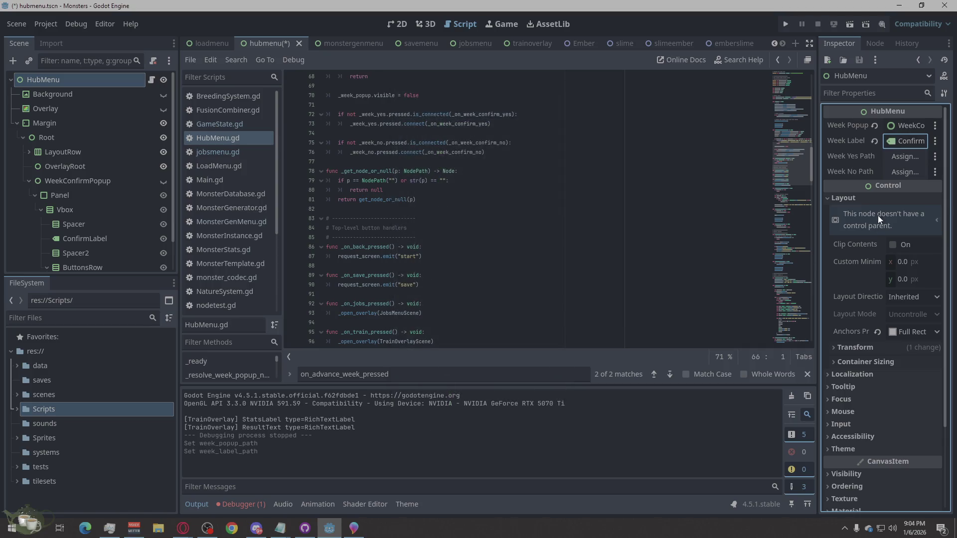
{"action": "left_click", "coordinate": [912, 158]}
{"action": "scroll", "coordinate": [504, 357], "scroll_direction": "down", "scroll_amount": 10}
{"action": "left_click", "coordinate": [473, 393]}
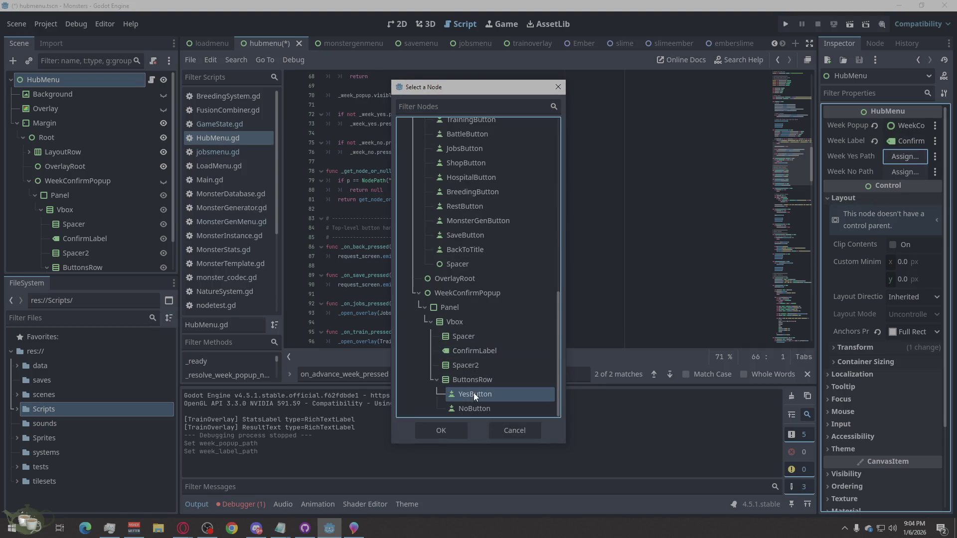
{"action": "left_click", "coordinate": [448, 428]}
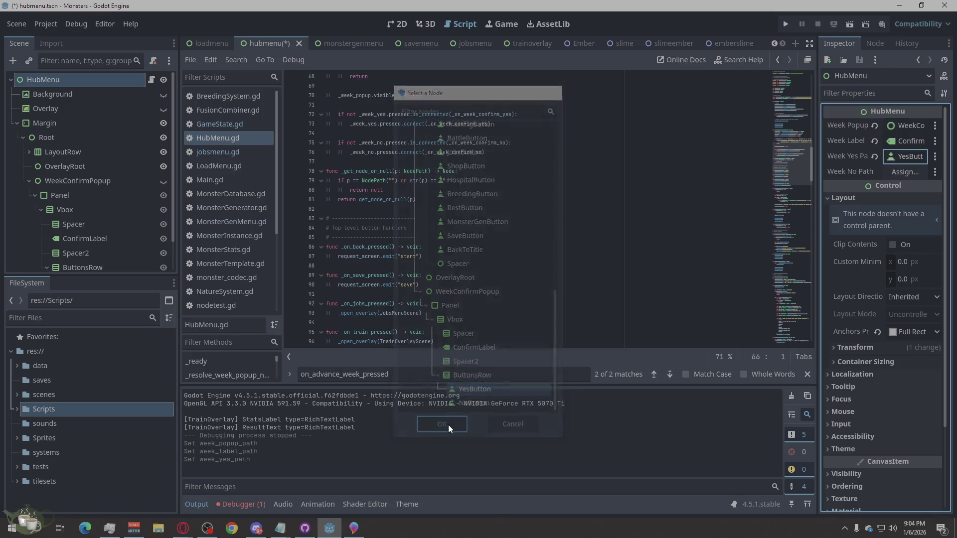
Assign NoButton to Week No Path and run the project
{"action": "left_click", "coordinate": [907, 172]}
{"action": "scroll", "coordinate": [499, 349], "scroll_direction": "down", "scroll_amount": 10}
{"action": "left_click", "coordinate": [459, 409]}
{"action": "left_click", "coordinate": [447, 429]}
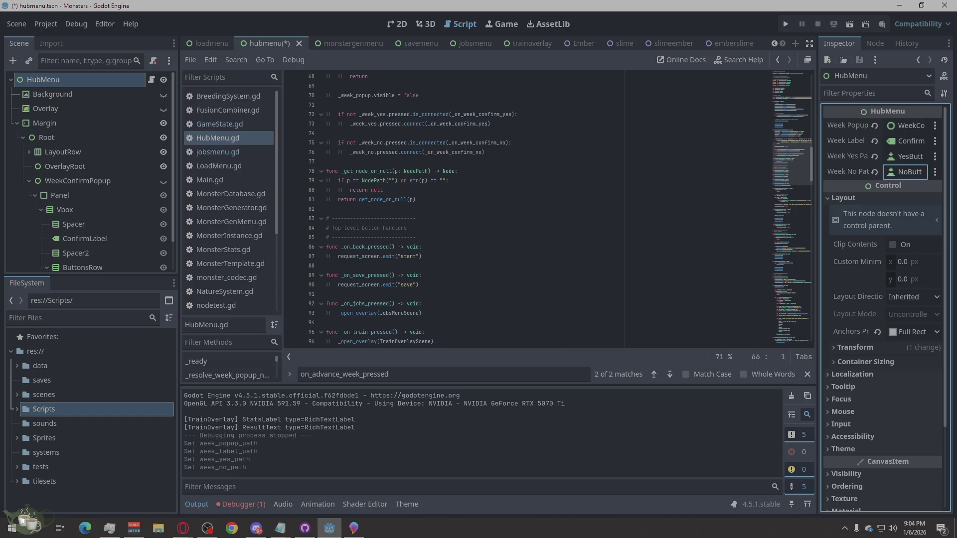
{"action": "left_click", "coordinate": [786, 24]}
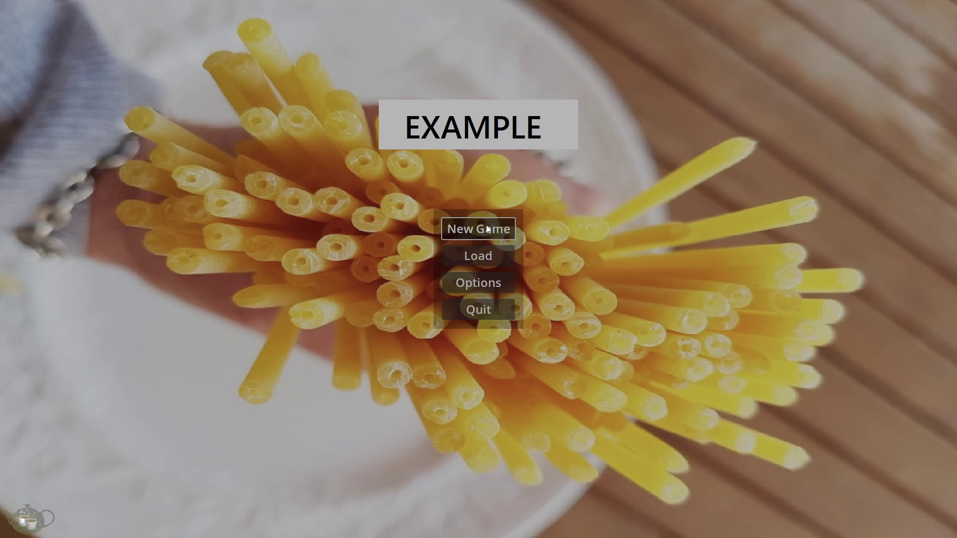
Start a new game, cancel Advance Week, try Monster Shrine, and return to the title
{"action": "left_click", "coordinate": [486, 226]}
{"action": "left_click", "coordinate": [872, 31]}
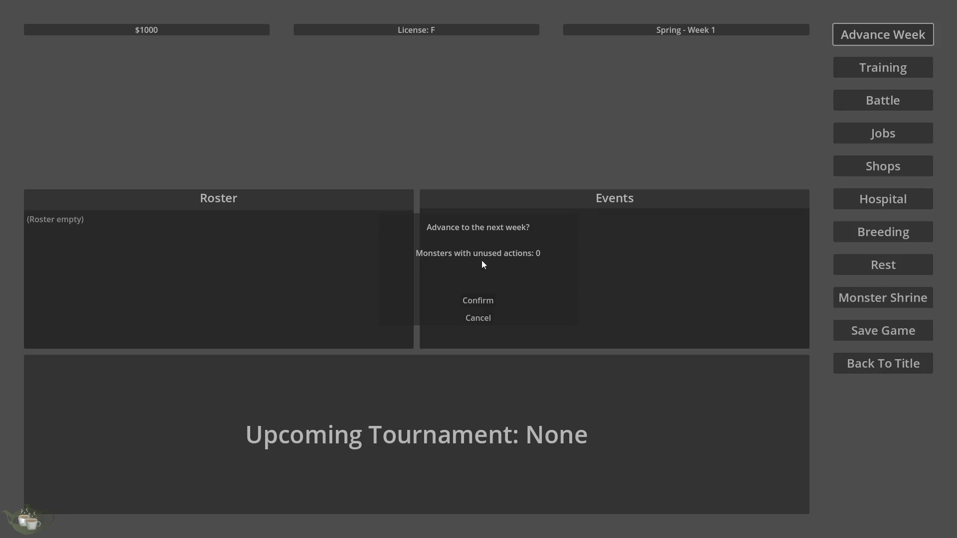
{"action": "left_click", "coordinate": [478, 319]}
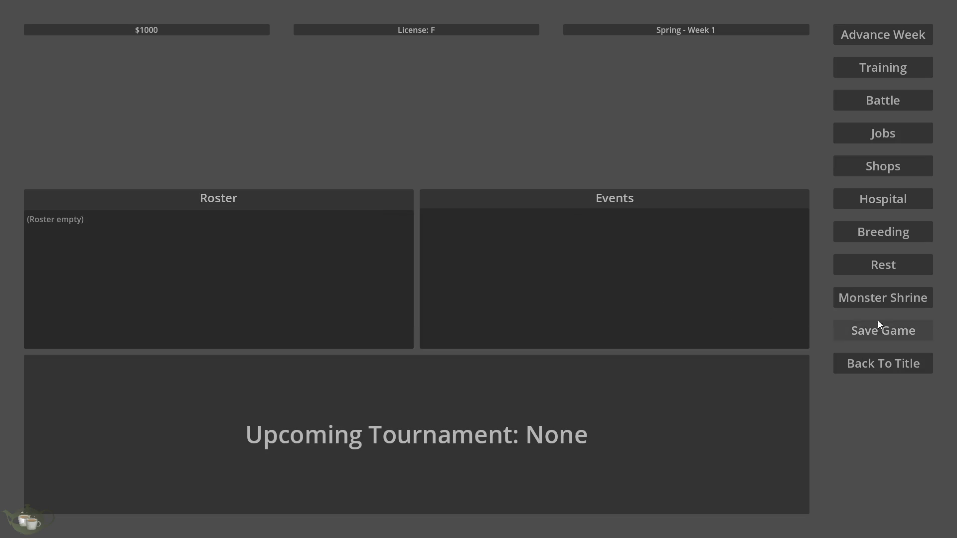
{"action": "left_click", "coordinate": [880, 298]}
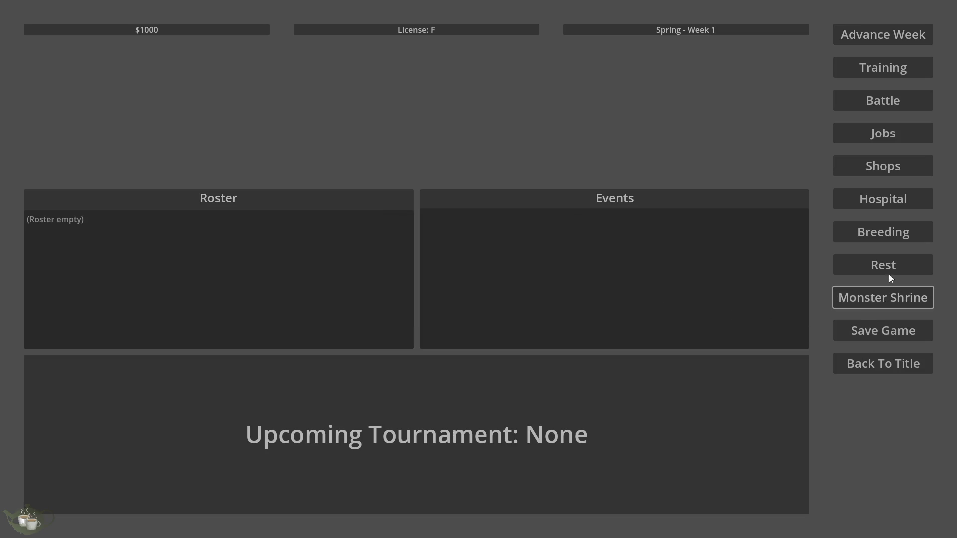
{"action": "left_click", "coordinate": [880, 361]}
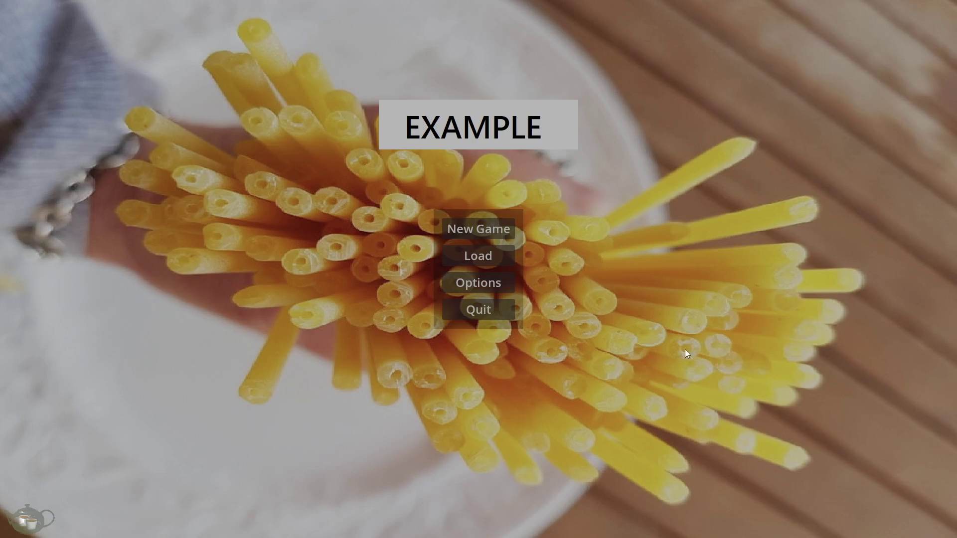
Load Save Slot 03 and cancel advancing past week 6
{"action": "left_click", "coordinate": [486, 258]}
{"action": "left_click", "coordinate": [445, 262]}
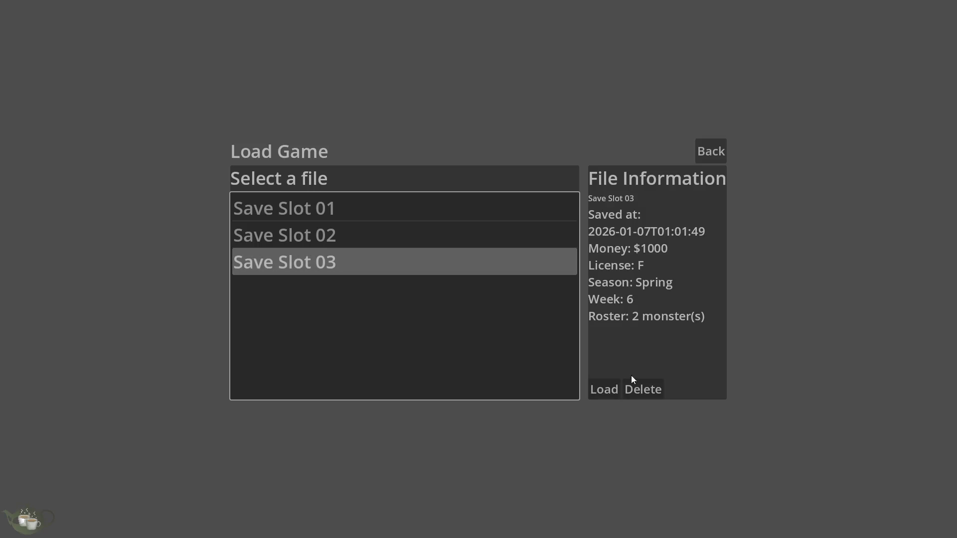
{"action": "left_click", "coordinate": [592, 390]}
{"action": "left_click", "coordinate": [877, 35]}
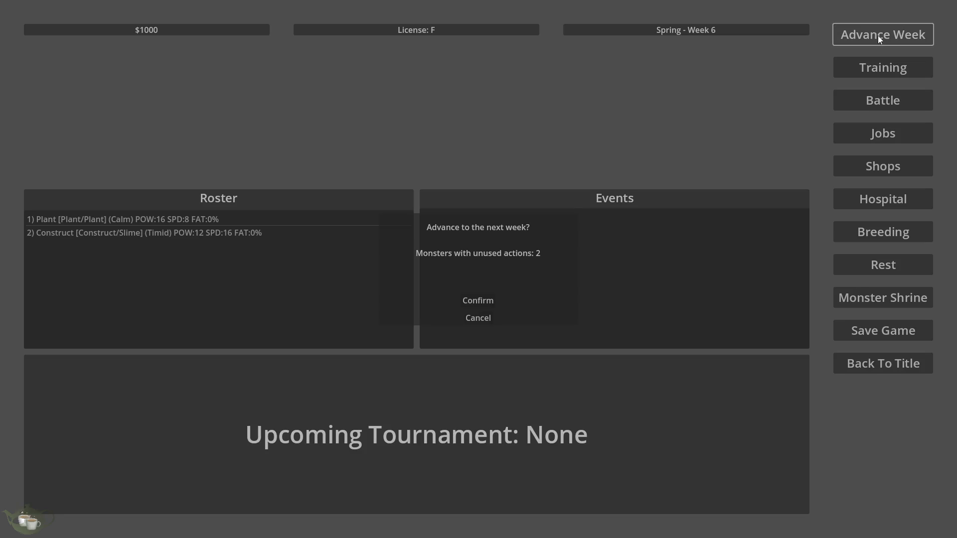
{"action": "left_click", "coordinate": [481, 317]}
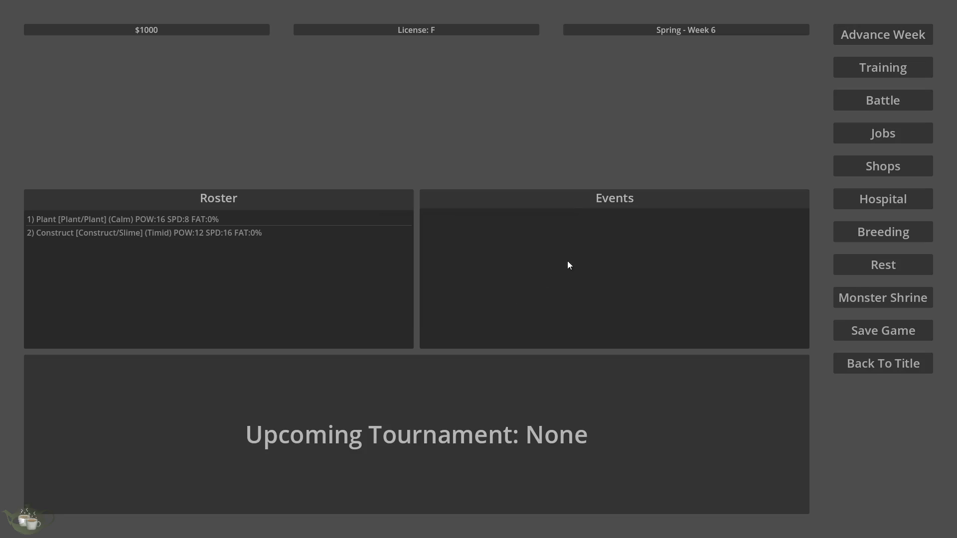
Send Construct/Slime on the Delivery Run job from the Jobs Board
{"action": "left_click", "coordinate": [268, 234]}
{"action": "left_click", "coordinate": [878, 133]}
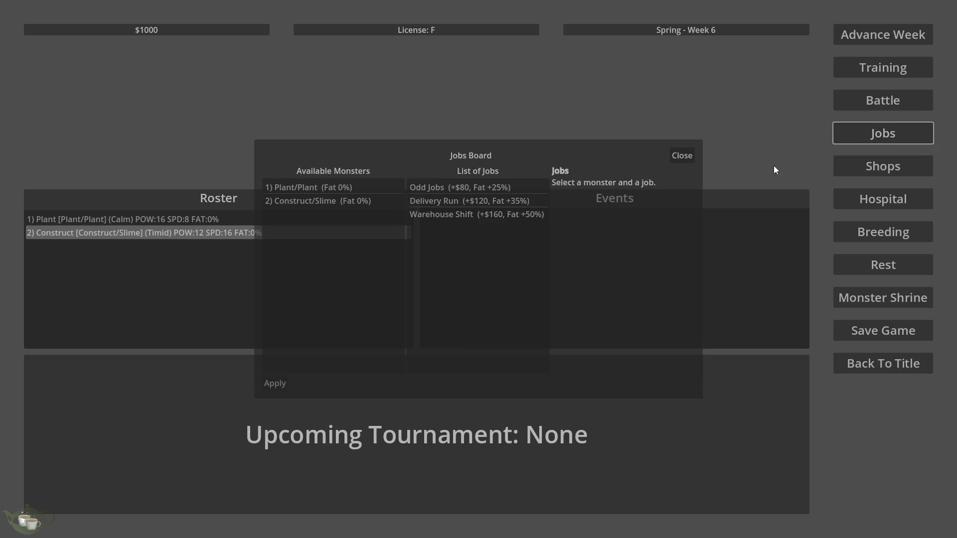
{"action": "left_click", "coordinate": [374, 202]}
{"action": "left_click", "coordinate": [519, 200]}
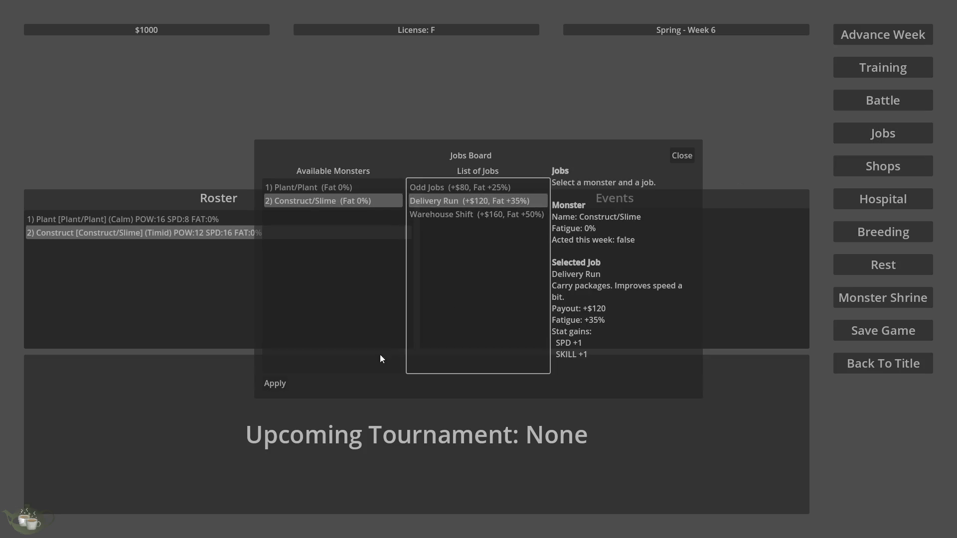
{"action": "left_click", "coordinate": [275, 383]}
{"action": "left_click", "coordinate": [403, 266]}
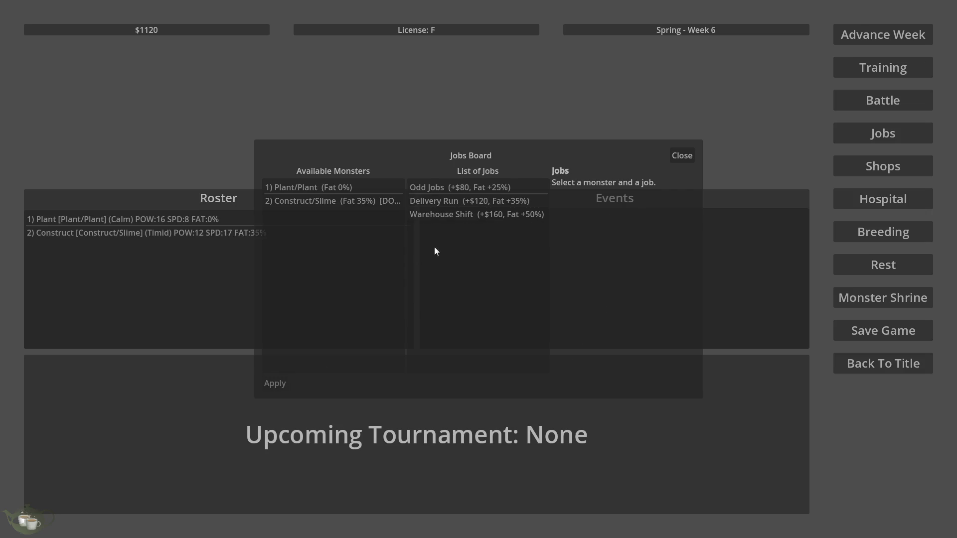
{"action": "left_click", "coordinate": [688, 154]}
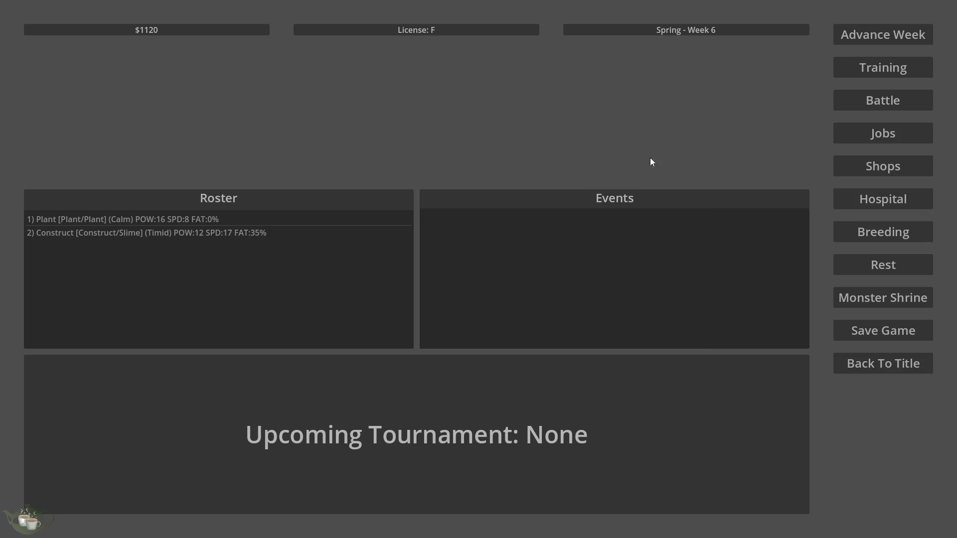
Train Plant/Plant with the gentle training mode and dismiss the results
{"action": "left_click", "coordinate": [889, 71]}
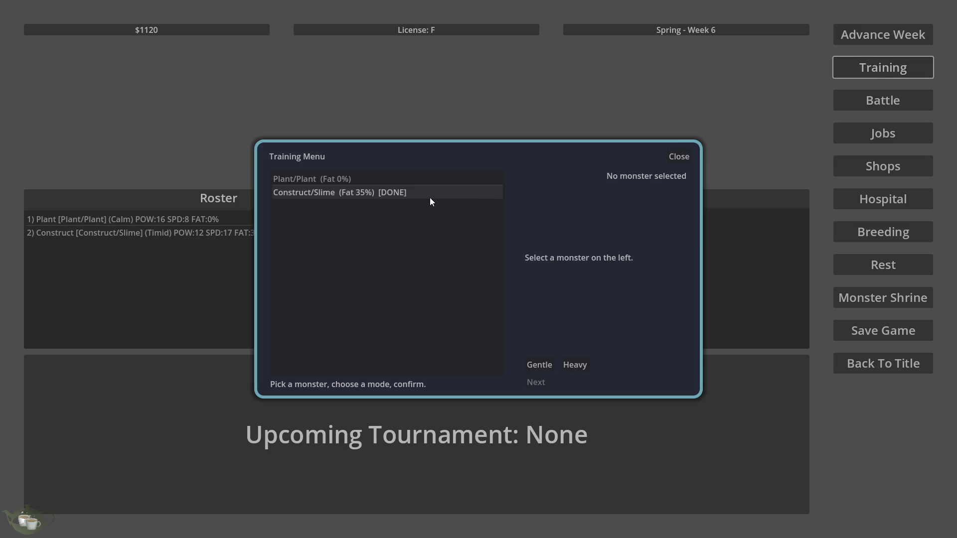
{"action": "left_click", "coordinate": [414, 183]}
{"action": "left_click", "coordinate": [555, 369]}
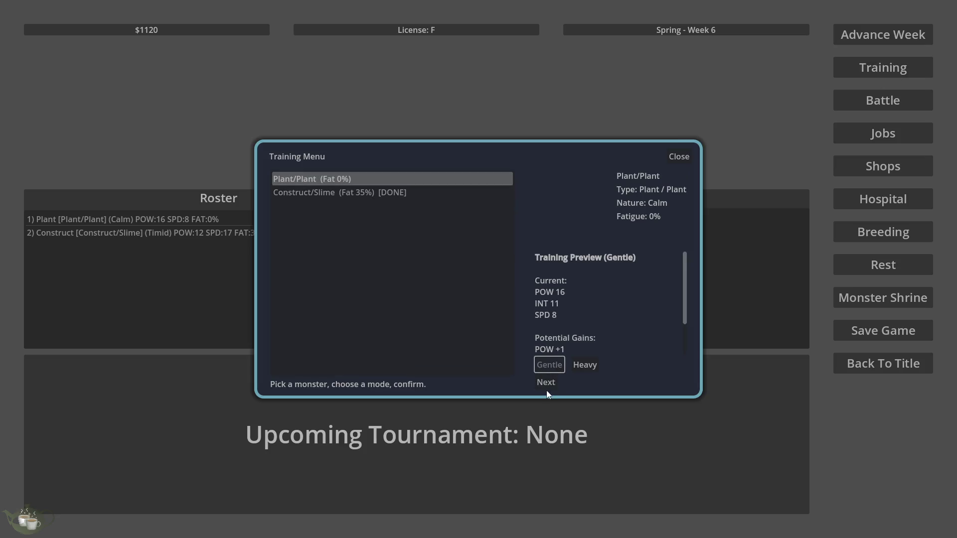
{"action": "left_click", "coordinate": [546, 382]}
{"action": "left_click", "coordinate": [480, 278]}
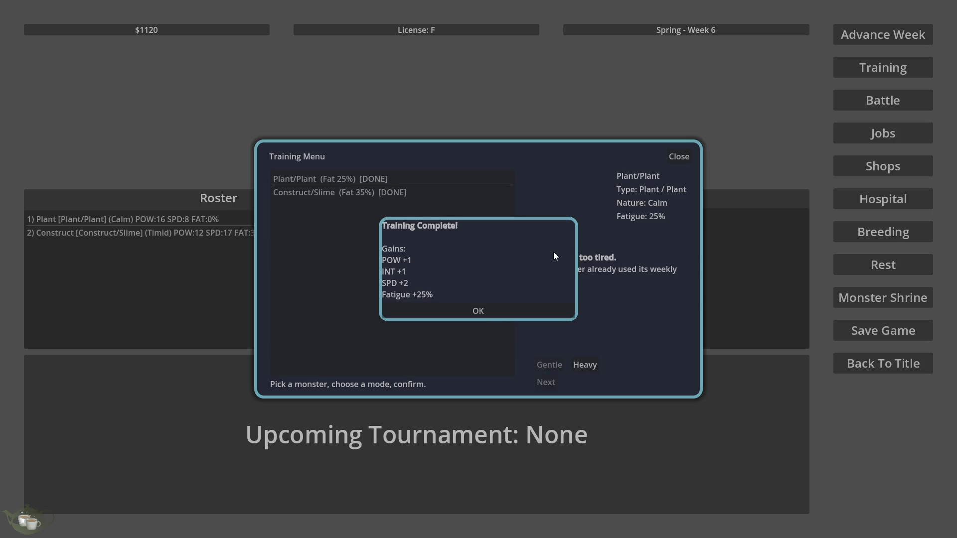
{"action": "left_click", "coordinate": [466, 309]}
Advance to week 7, overwrite Slot 1 with the save, and quit via the title screen
{"action": "left_click", "coordinate": [886, 37]}
{"action": "left_click", "coordinate": [481, 301]}
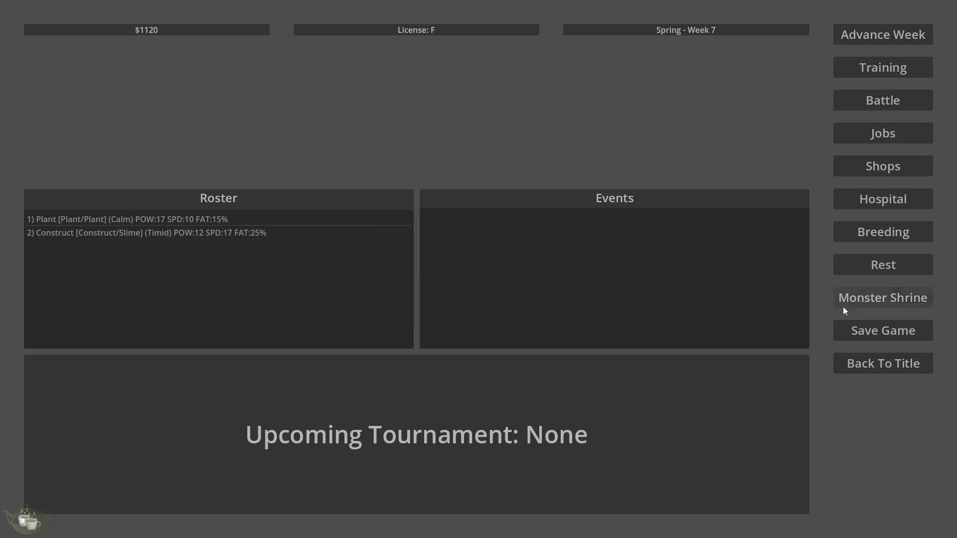
{"action": "left_click", "coordinate": [875, 329]}
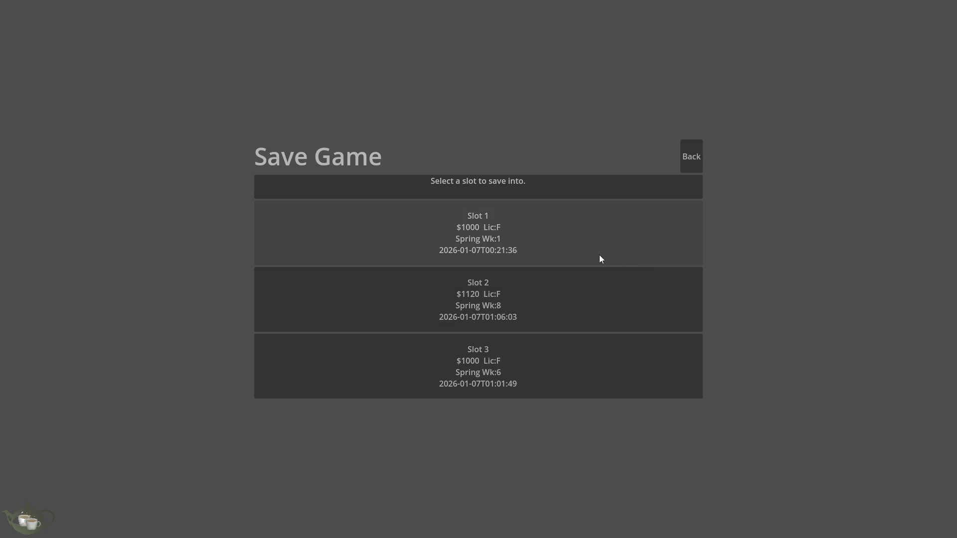
{"action": "left_click", "coordinate": [587, 257]}
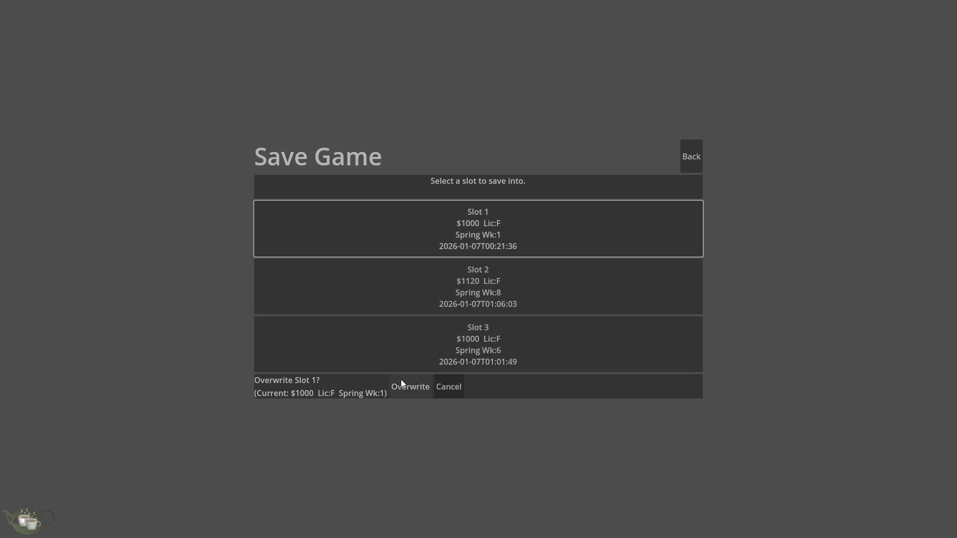
{"action": "left_click", "coordinate": [404, 382]}
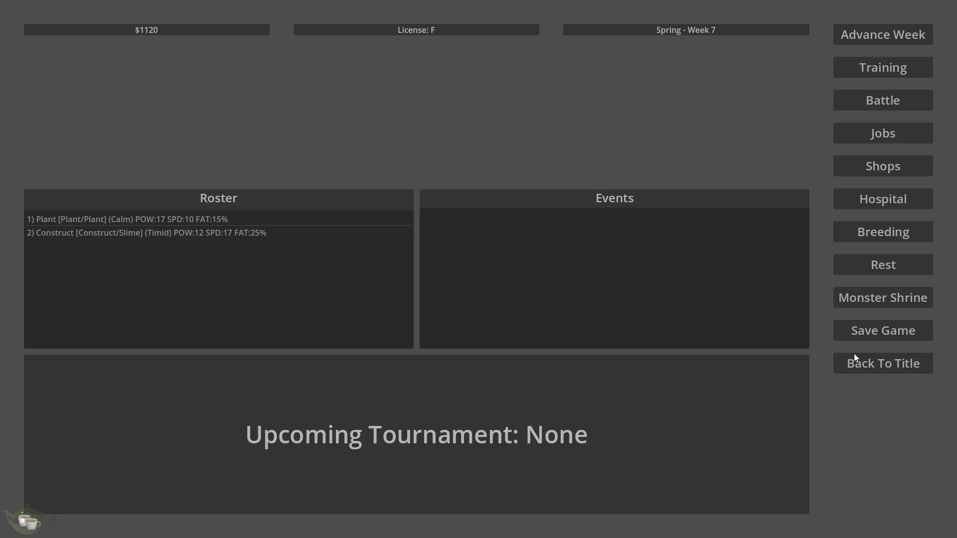
{"action": "left_click", "coordinate": [879, 369]}
{"action": "left_click", "coordinate": [507, 310]}
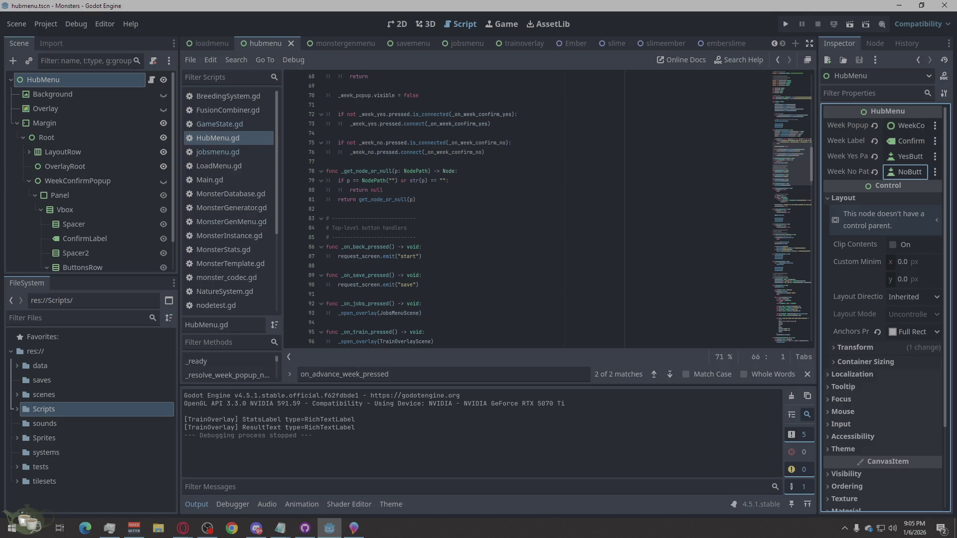
Look over HubMenu.gd in the script editor, then switch to the Opera browser
{"action": "scroll", "coordinate": [881, 250], "scroll_direction": "down", "scroll_amount": 5}
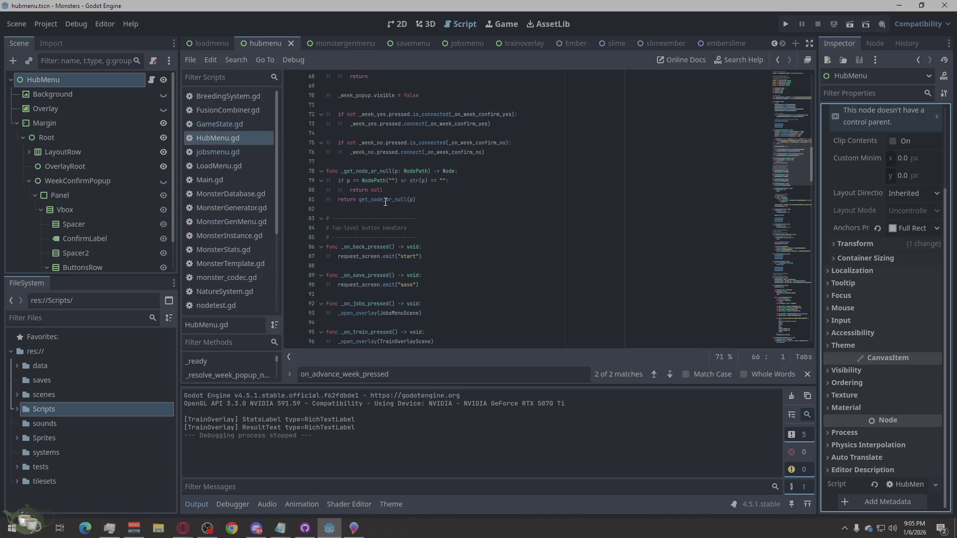
{"action": "mouse_move", "coordinate": [385, 202]}
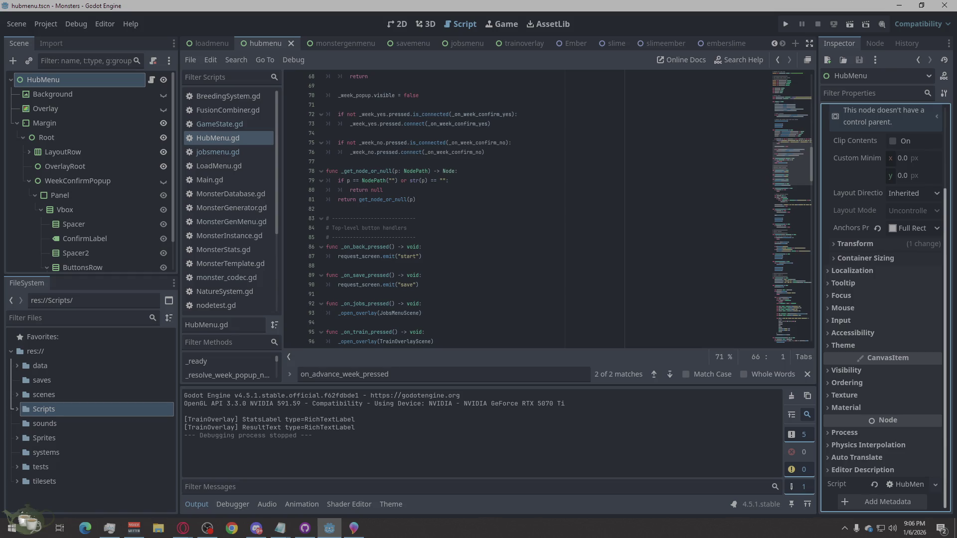
{"action": "left_click", "coordinate": [183, 528]}
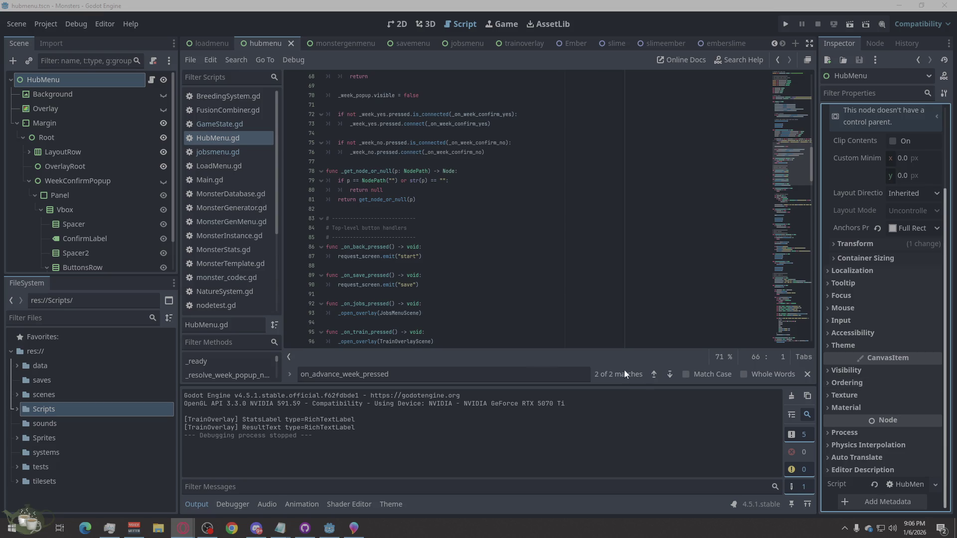
Change the Vbox node's name to VBox in the Scene dock
{"action": "double_click", "coordinate": [68, 211]}
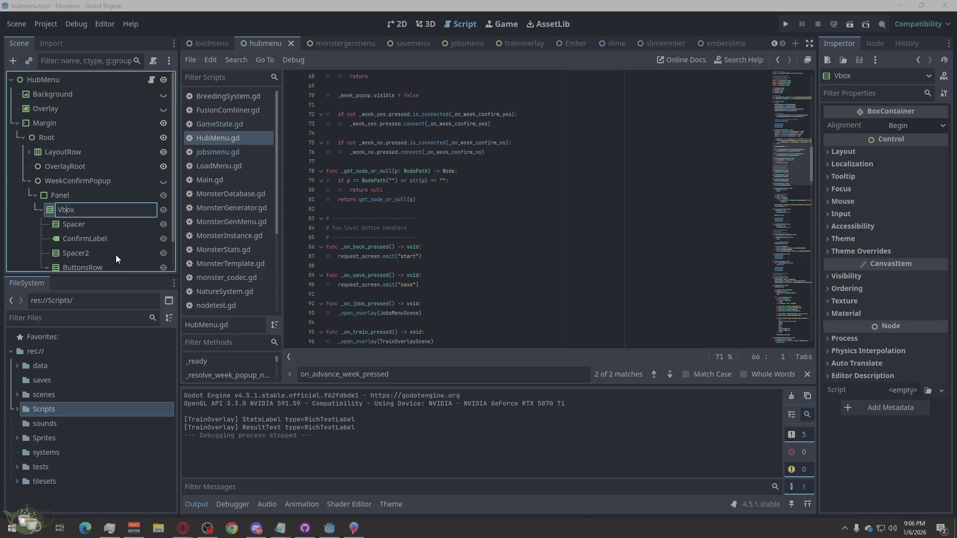
{"action": "key", "text": "BackSpace"}
{"action": "type", "text": "B"}
{"action": "key", "text": "Return"}
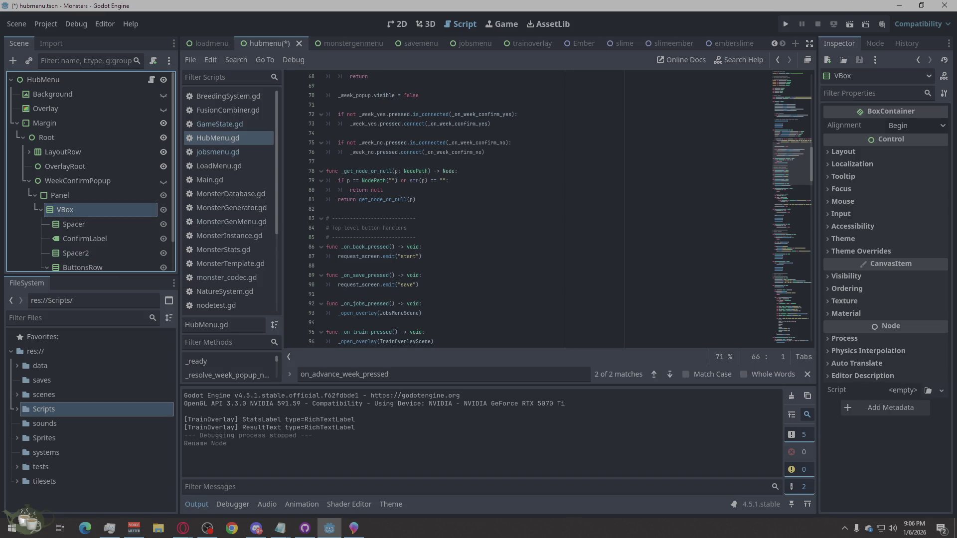
Run the game to test the renamed node
{"action": "scroll", "coordinate": [85, 202], "scroll_direction": "down", "scroll_amount": 2}
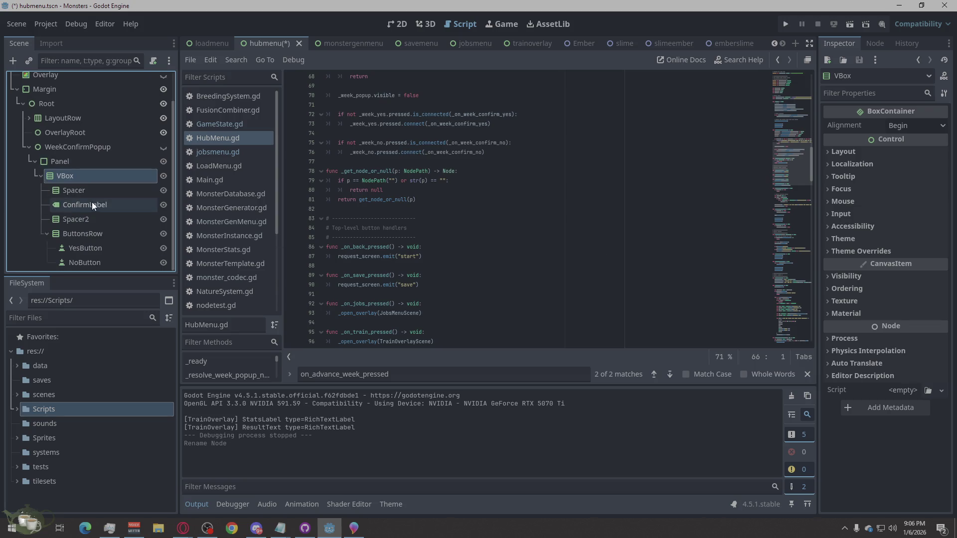
{"action": "scroll", "coordinate": [126, 206], "scroll_direction": "up", "scroll_amount": 2}
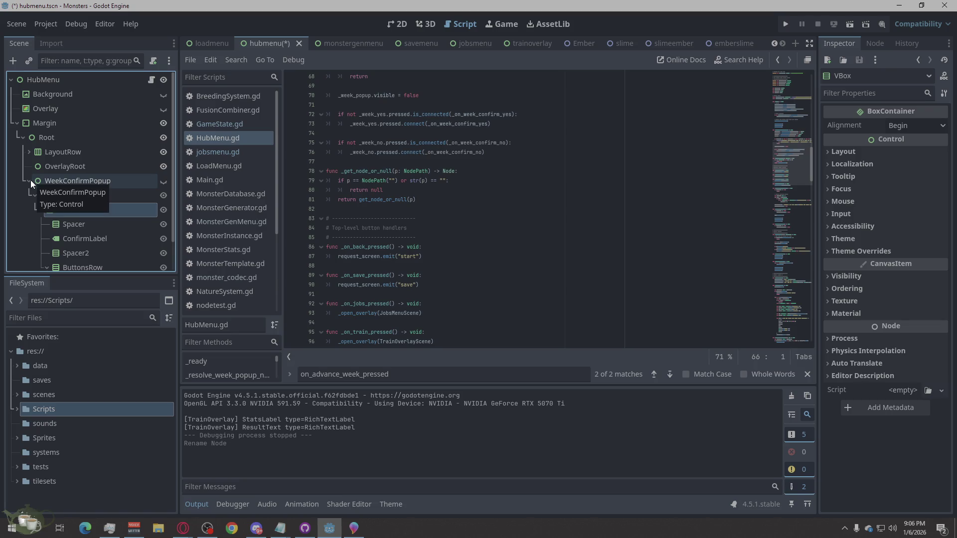
{"action": "left_click", "coordinate": [831, 23]}
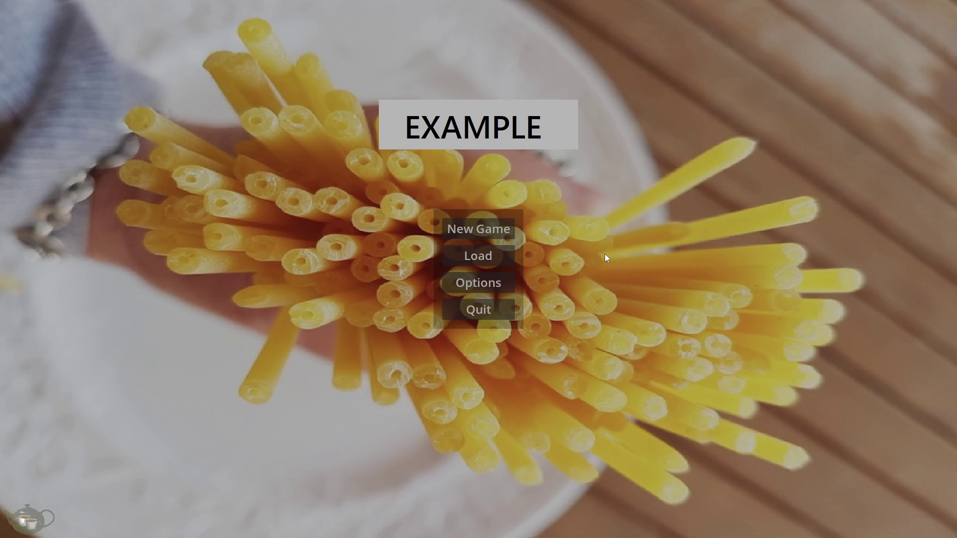
Start a new game, cancel Advance Week, try Monster Shrine, return to title, and quit
{"action": "left_click", "coordinate": [486, 228]}
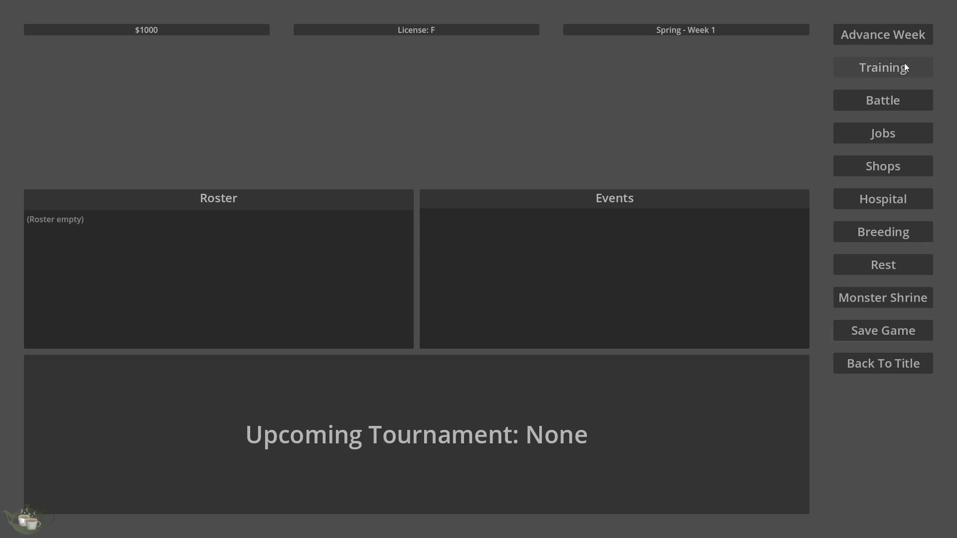
{"action": "left_click", "coordinate": [900, 37]}
{"action": "left_click", "coordinate": [549, 316]}
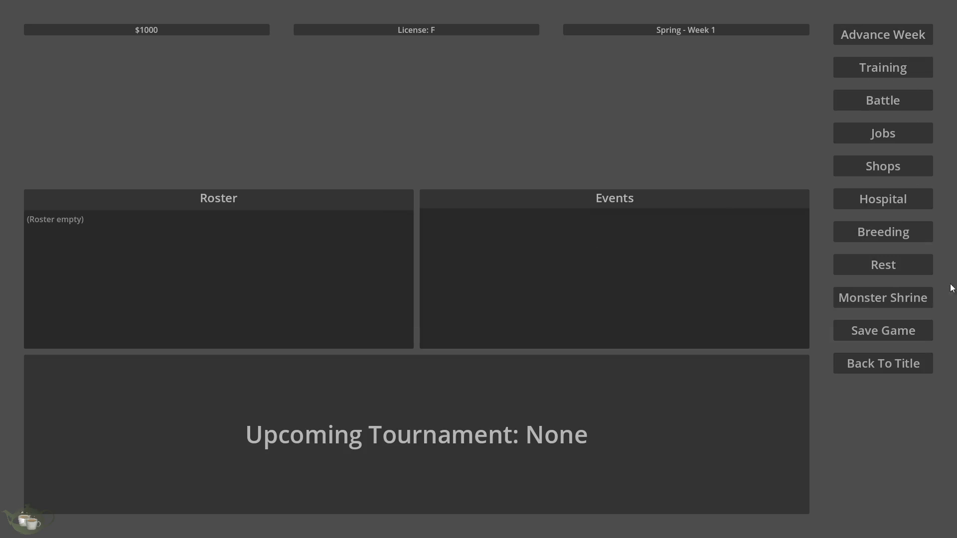
{"action": "left_click", "coordinate": [890, 302]}
{"action": "left_click", "coordinate": [904, 372]}
{"action": "left_click", "coordinate": [454, 313]}
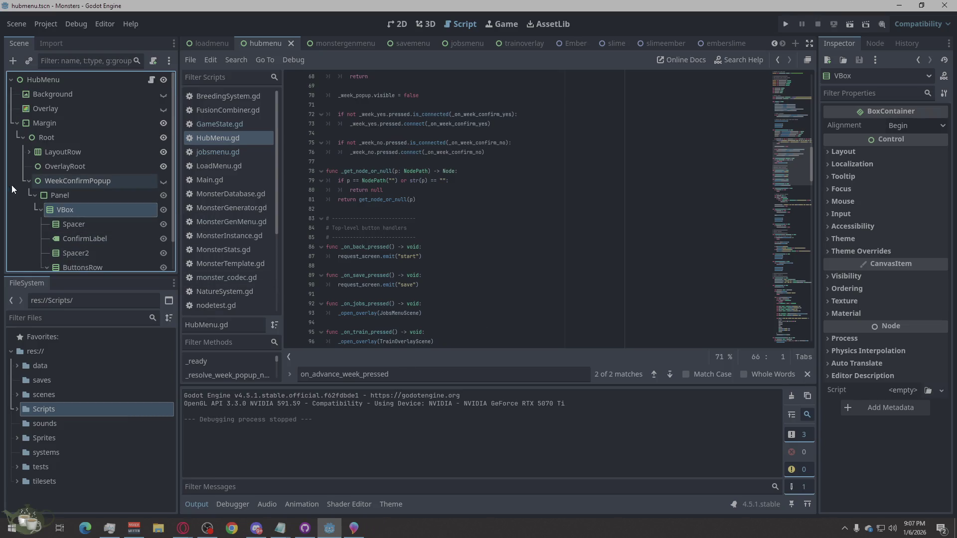
{"action": "left_click", "coordinate": [75, 181]}
{"action": "scroll", "coordinate": [57, 180], "scroll_direction": "down", "scroll_amount": 2}
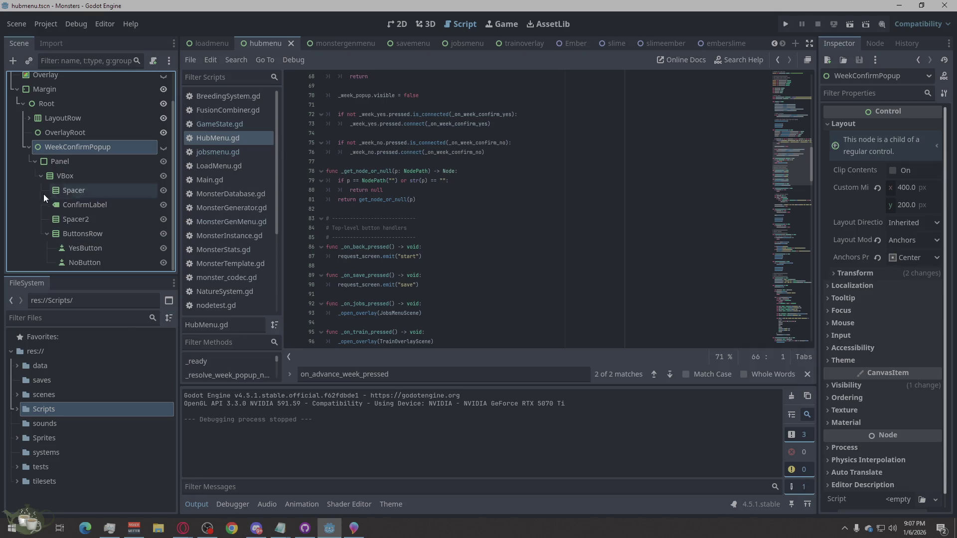
{"action": "left_click", "coordinate": [35, 162]}
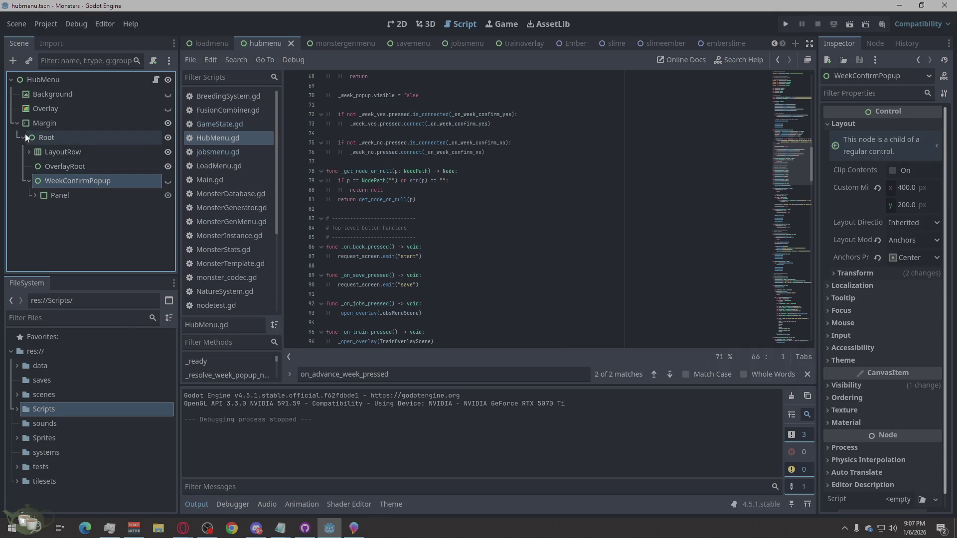
{"action": "left_click", "coordinate": [28, 151]}
{"action": "scroll", "coordinate": [124, 159], "scroll_direction": "down", "scroll_amount": 3}
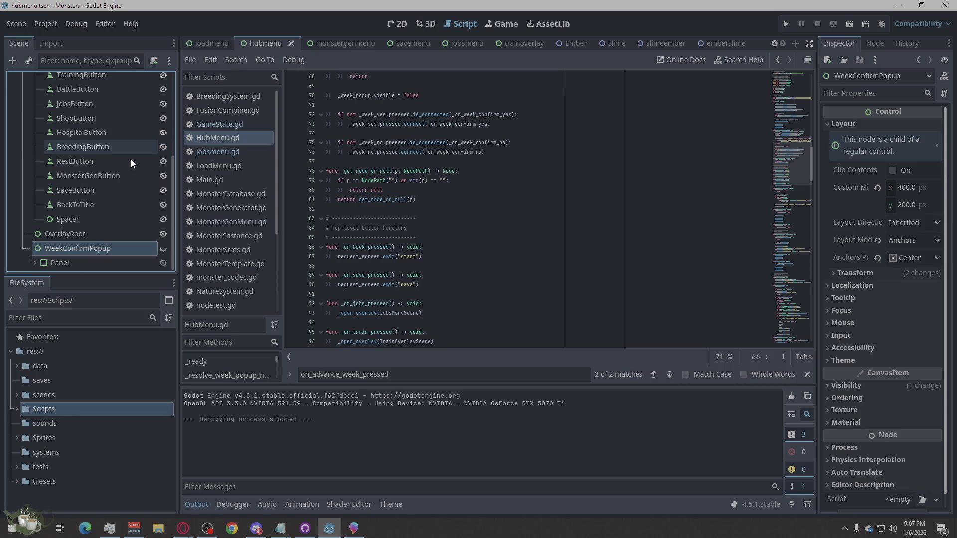
{"action": "scroll", "coordinate": [131, 159], "scroll_direction": "up", "scroll_amount": 2}
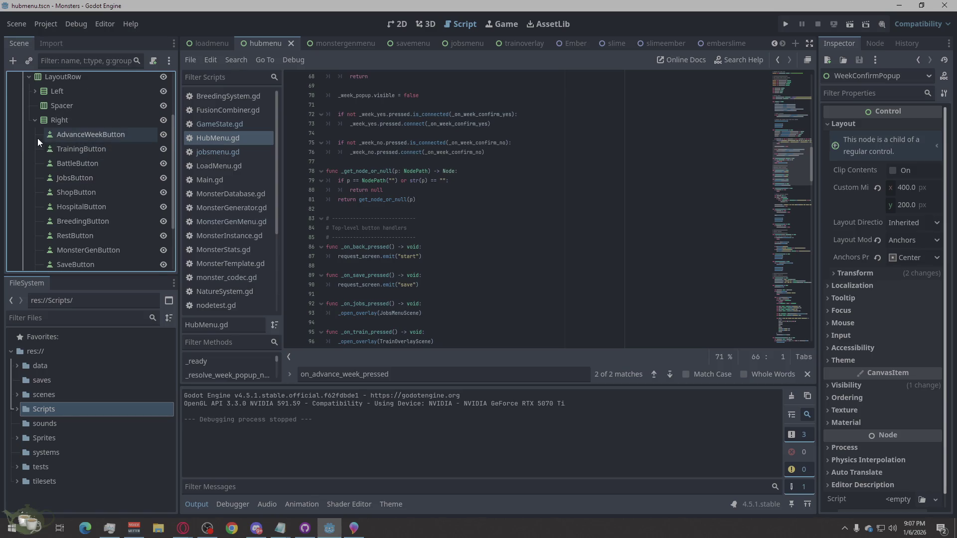
{"action": "scroll", "coordinate": [85, 129], "scroll_direction": "up", "scroll_amount": 1}
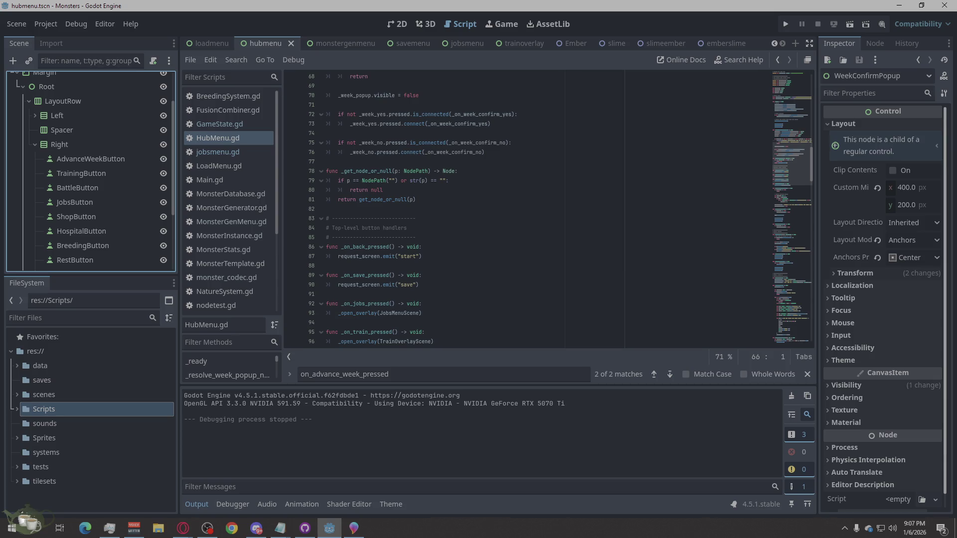
{"action": "key", "text": "alt+Tab"}
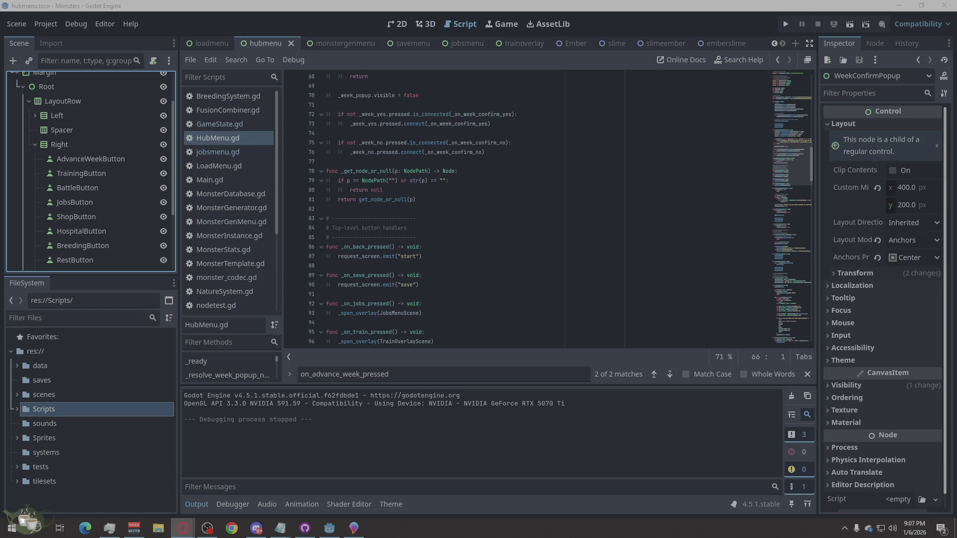
{"action": "scroll", "coordinate": [80, 200], "scroll_direction": "down", "scroll_amount": 4}
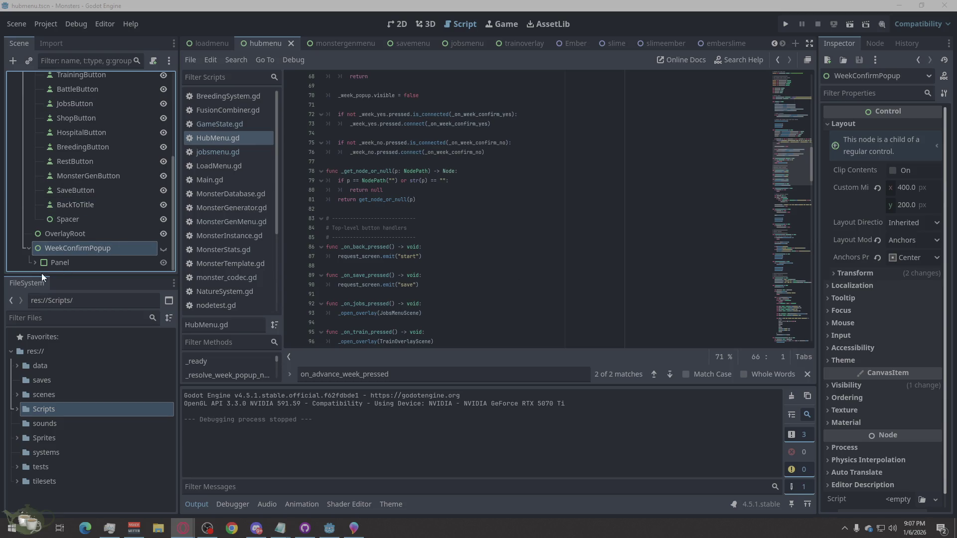
{"action": "left_click", "coordinate": [35, 262]}
{"action": "scroll", "coordinate": [78, 217], "scroll_direction": "down", "scroll_amount": 3}
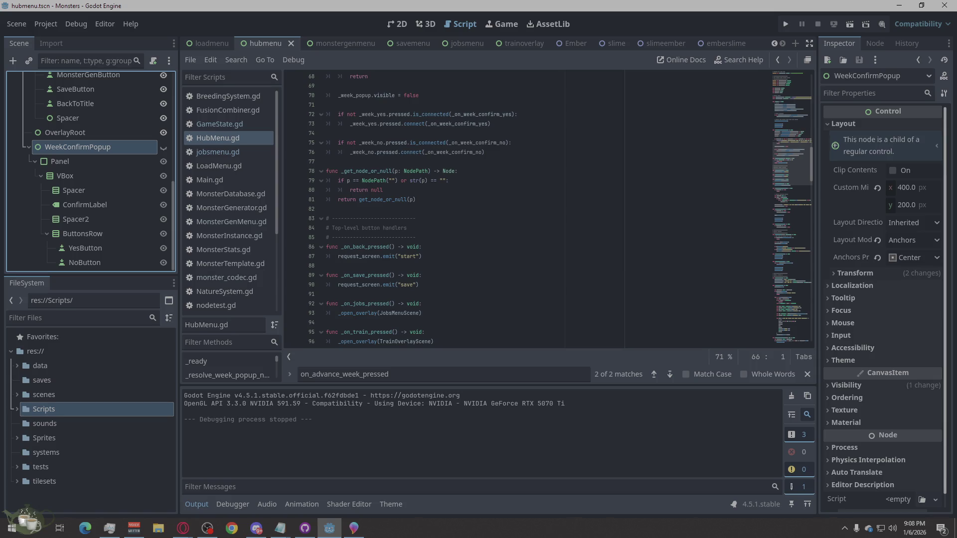
{"action": "key", "text": "alt+Tab"}
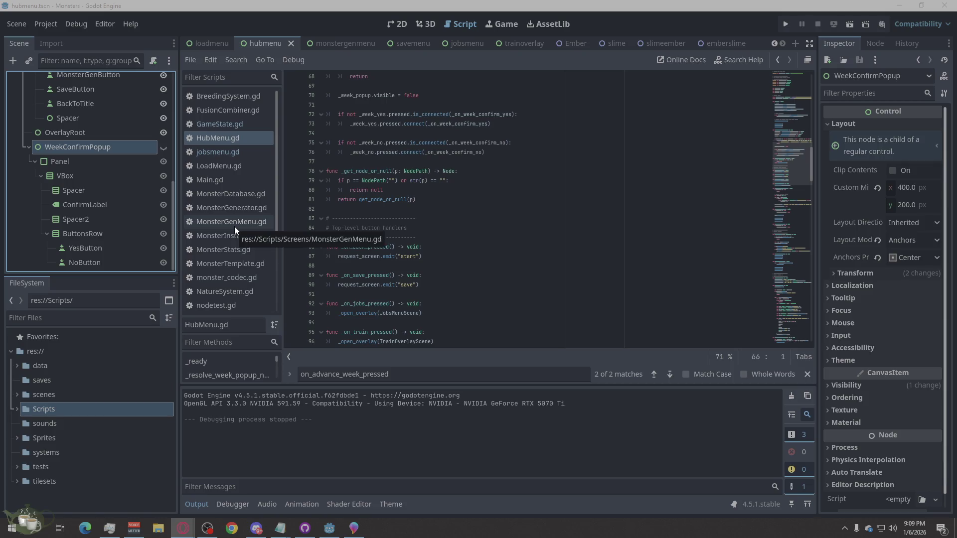
{"action": "left_click", "coordinate": [94, 175]}
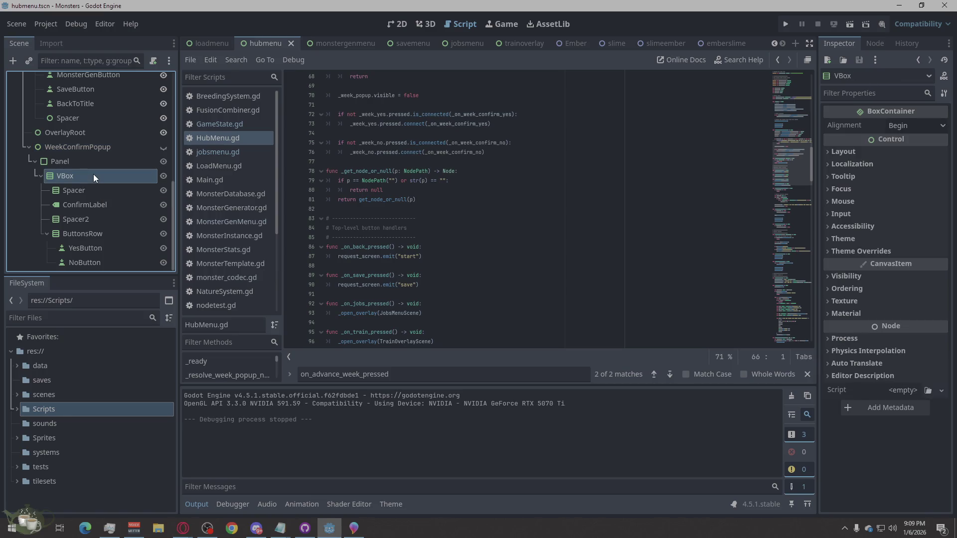
{"action": "left_click", "coordinate": [526, 262]}
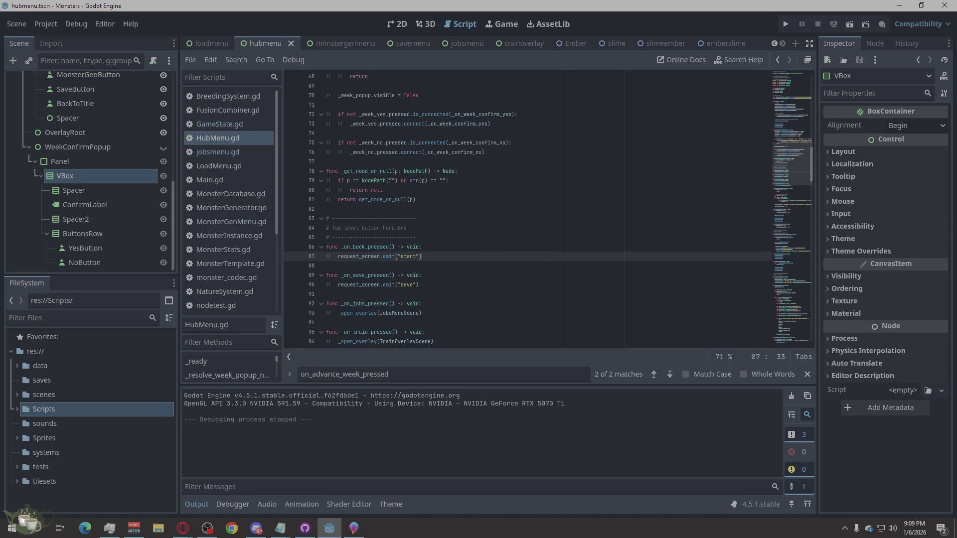
{"action": "key", "text": "alt+Tab"}
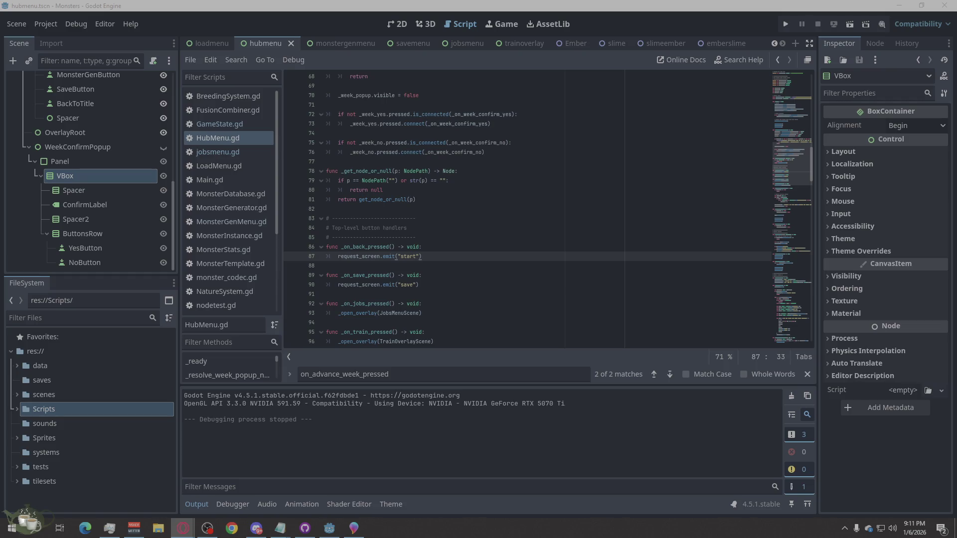
Run the project, start a new game, confirm Advance Week, and go back to the title
{"action": "left_click", "coordinate": [786, 24]}
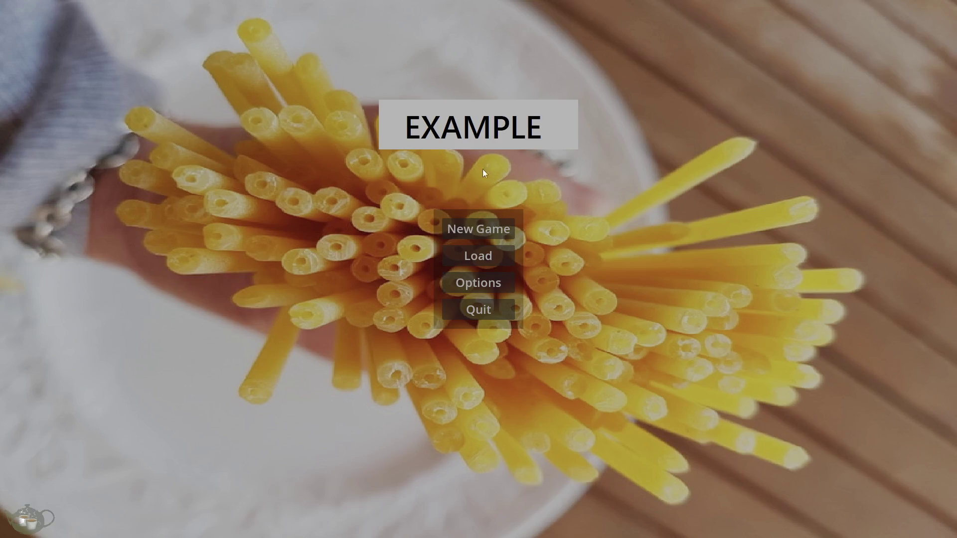
{"action": "left_click", "coordinate": [477, 222]}
{"action": "left_click", "coordinate": [902, 39]}
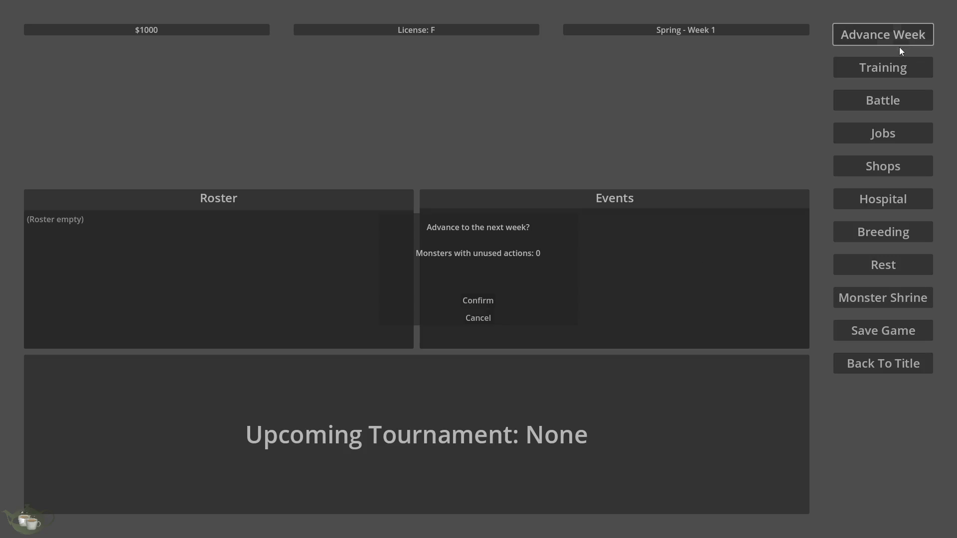
{"action": "left_click", "coordinate": [477, 300]}
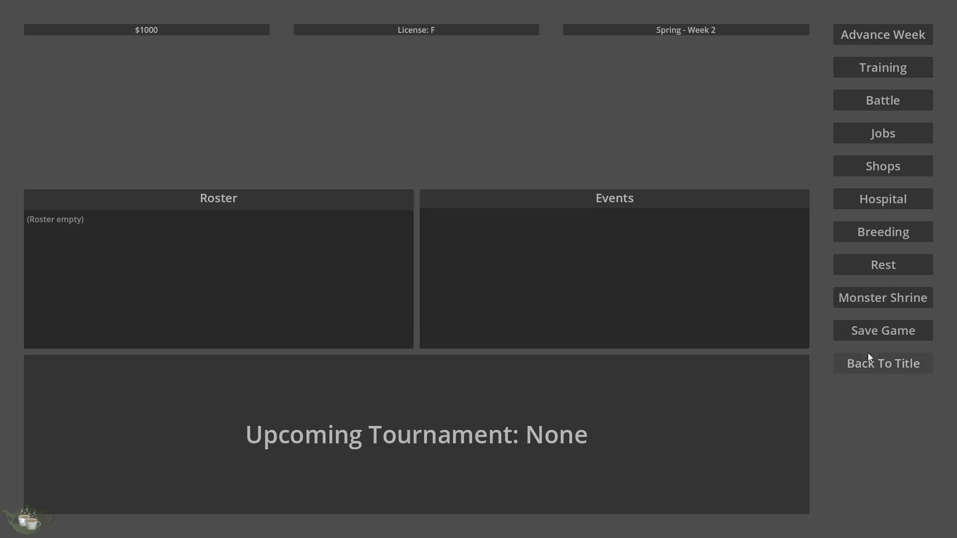
{"action": "left_click", "coordinate": [869, 366]}
Start a new game, open and close the Jobs Board and Training Menu, then quit
{"action": "key", "text": "Return"}
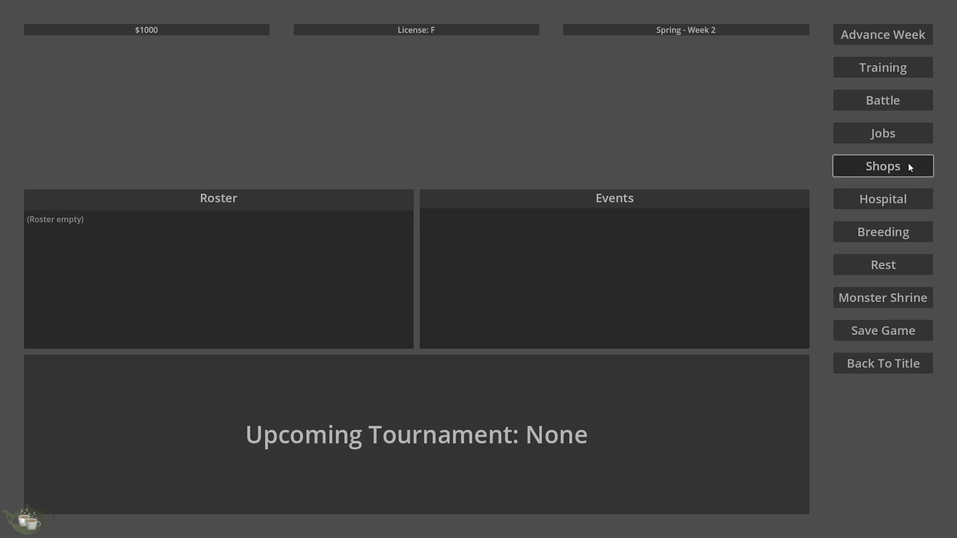
{"action": "left_click", "coordinate": [906, 132]}
{"action": "left_click", "coordinate": [686, 156]}
{"action": "left_click", "coordinate": [897, 62]}
{"action": "left_click", "coordinate": [667, 155]}
{"action": "left_click", "coordinate": [862, 363]}
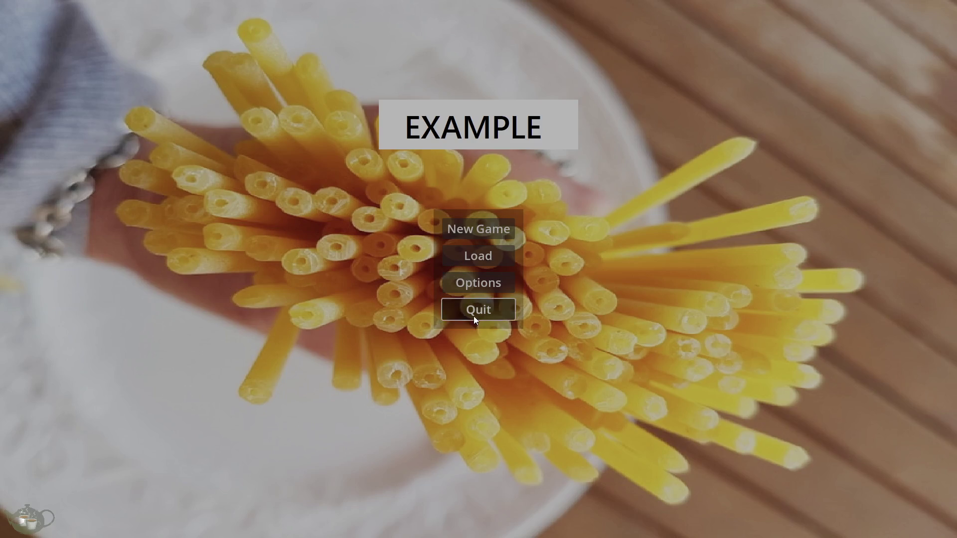
{"action": "left_click", "coordinate": [476, 314]}
{"action": "left_click", "coordinate": [182, 528]}
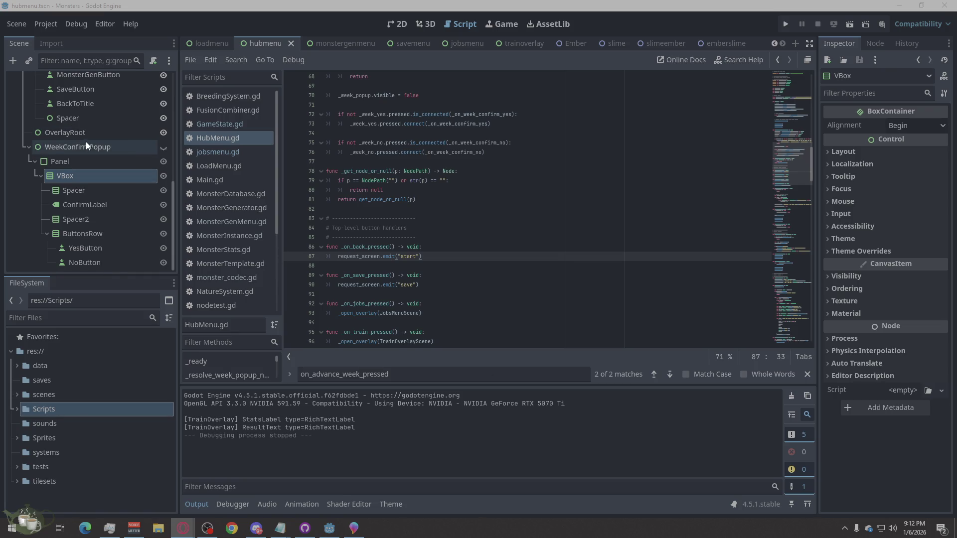
Select the HubMenu root node and review its Week Popup export fields in the Inspector
{"action": "scroll", "coordinate": [86, 142], "scroll_direction": "up", "scroll_amount": 5}
{"action": "left_click", "coordinate": [49, 81]}
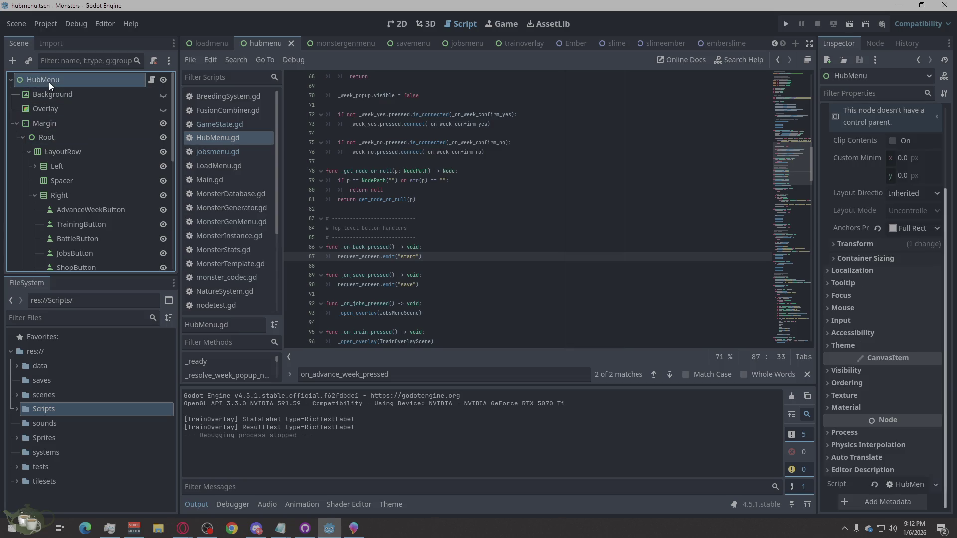
{"action": "scroll", "coordinate": [883, 109], "scroll_direction": "up", "scroll_amount": 3}
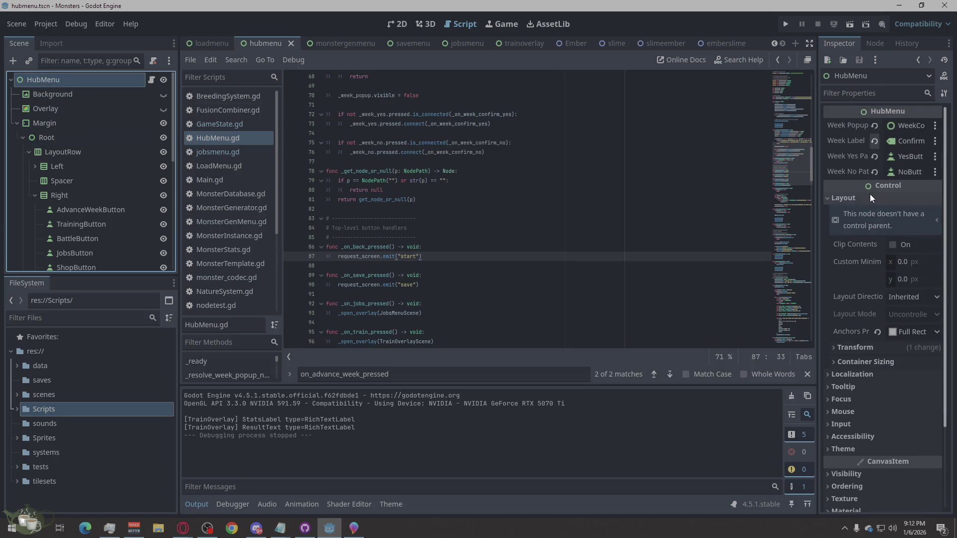
{"action": "scroll", "coordinate": [875, 229], "scroll_direction": "down", "scroll_amount": 3}
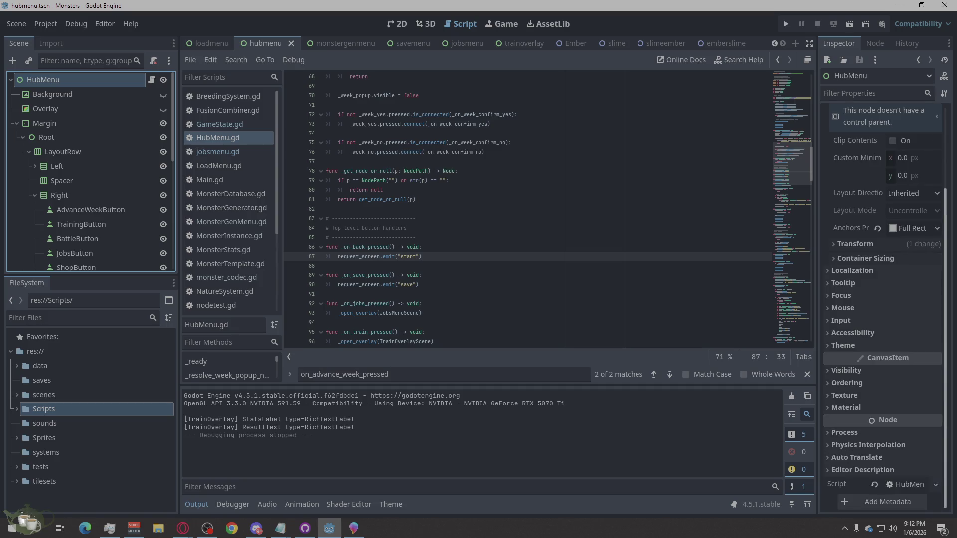
{"action": "key", "text": "alt+Tab"}
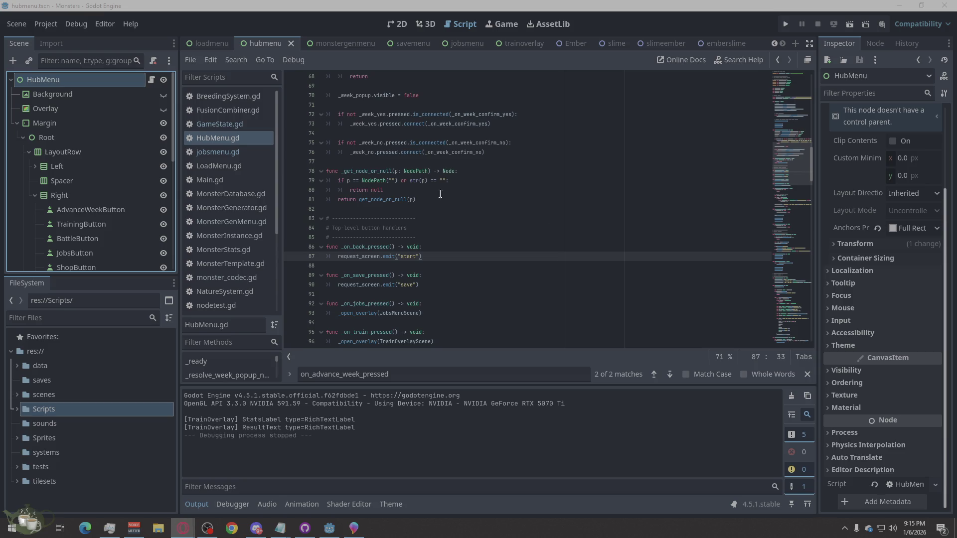
{"action": "right_click", "coordinate": [420, 191]}
{"action": "left_click", "coordinate": [428, 297]}
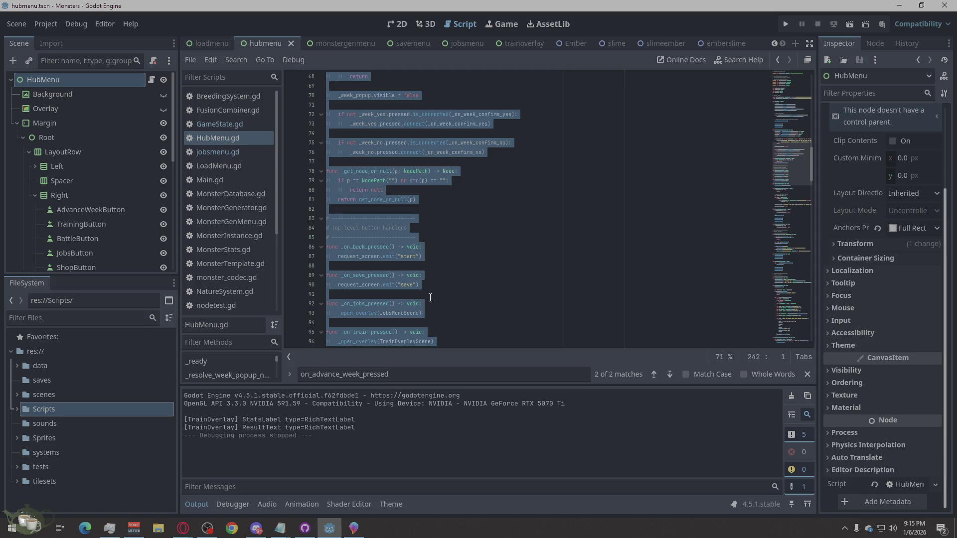
{"action": "key", "text": "ctrl+v"}
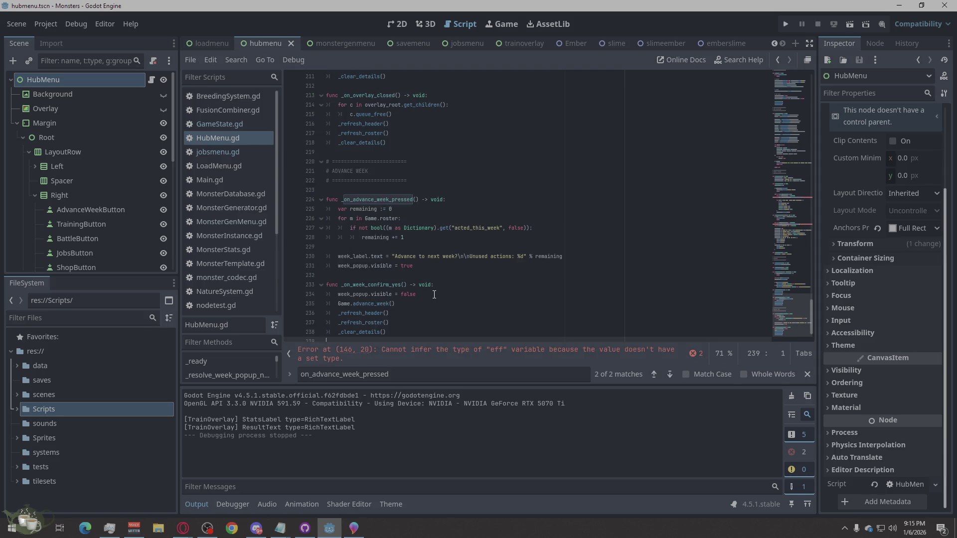
{"action": "left_click", "coordinate": [696, 353]}
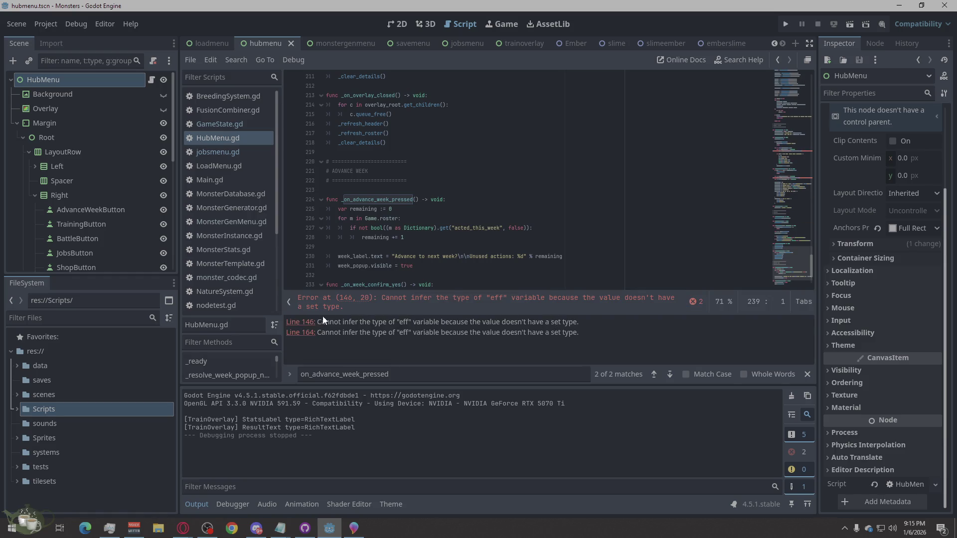
{"action": "left_click", "coordinate": [308, 322]}
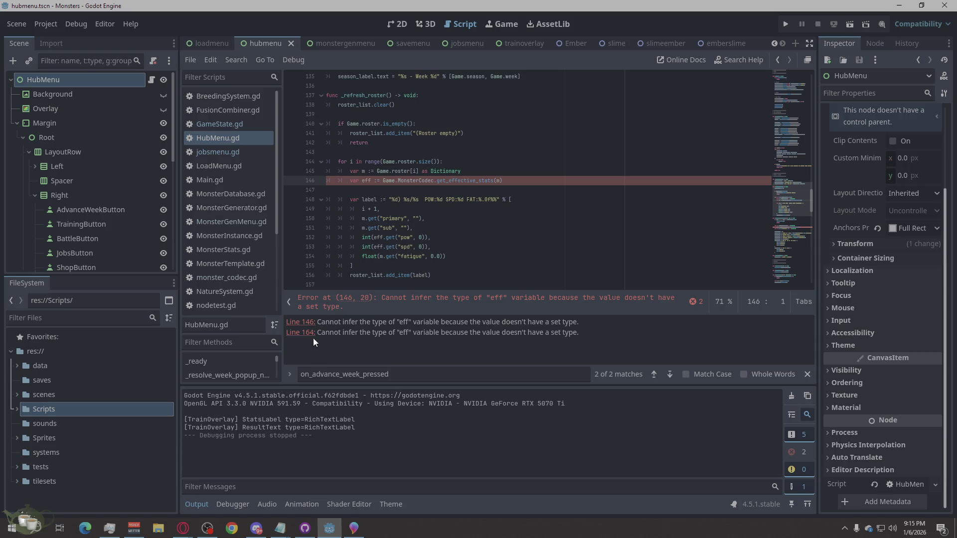
{"action": "left_click", "coordinate": [309, 334]}
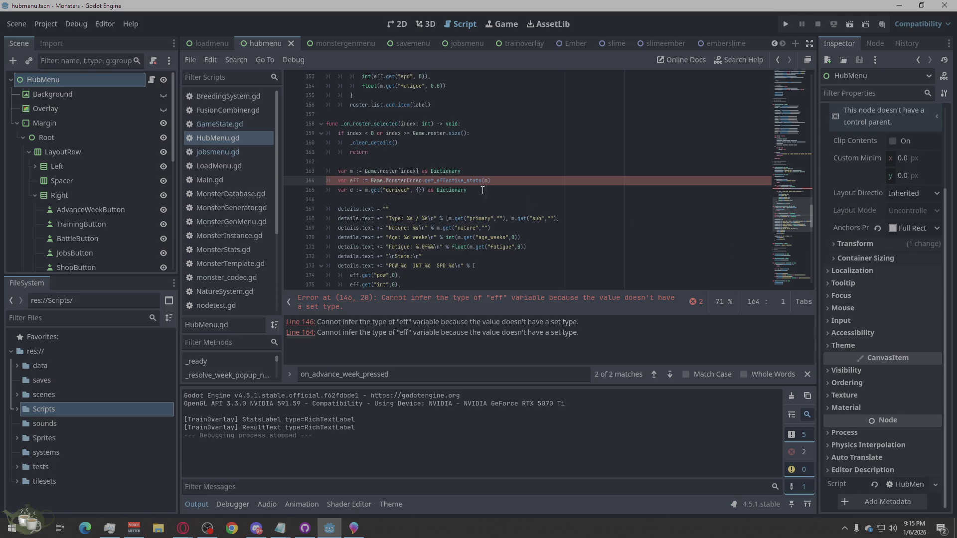
{"action": "scroll", "coordinate": [531, 204], "scroll_direction": "down", "scroll_amount": 15}
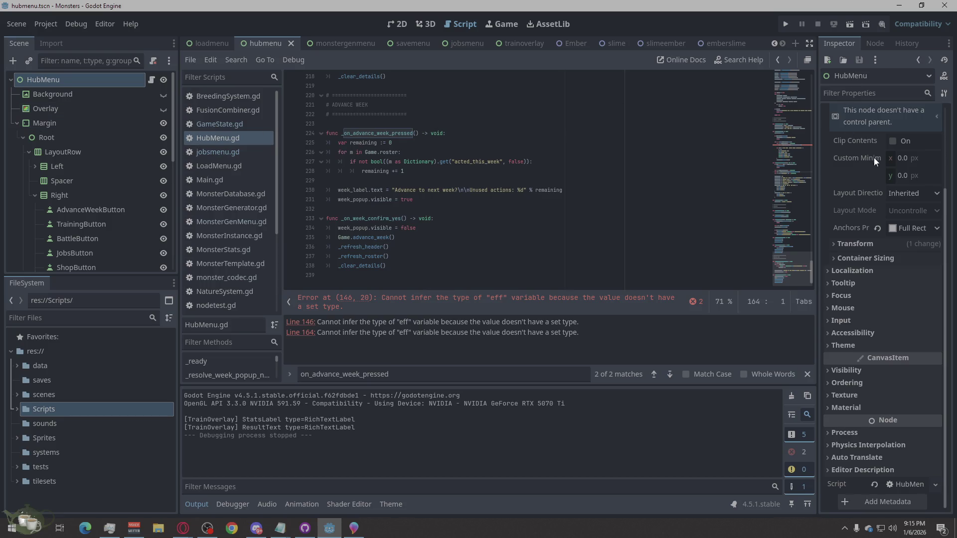
{"action": "scroll", "coordinate": [869, 139], "scroll_direction": "up", "scroll_amount": 3}
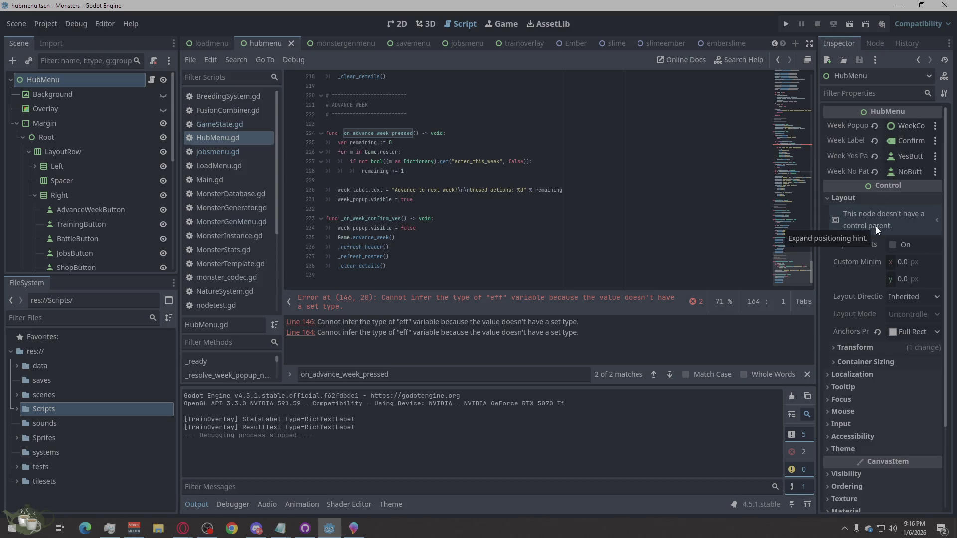
{"action": "left_click", "coordinate": [48, 93]}
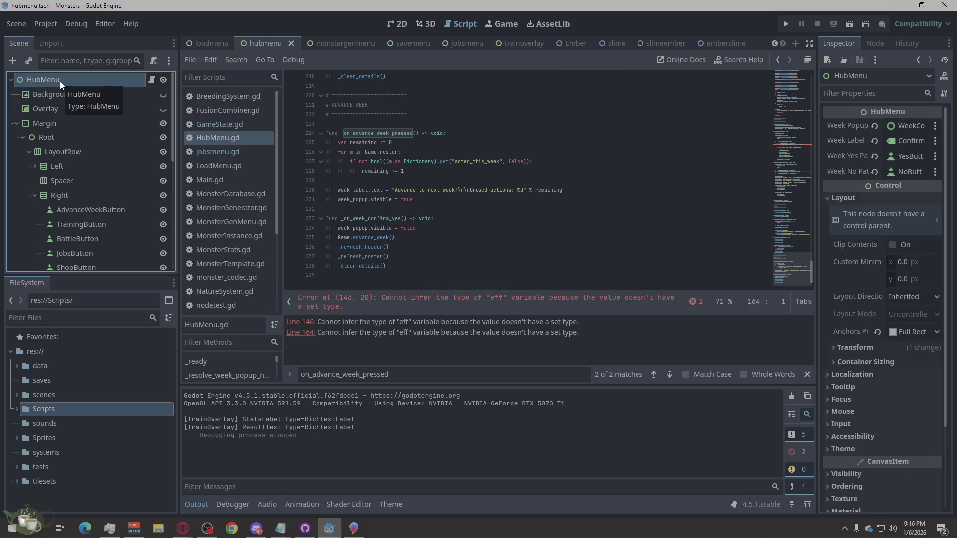
{"action": "scroll", "coordinate": [874, 294], "scroll_direction": "down", "scroll_amount": 1}
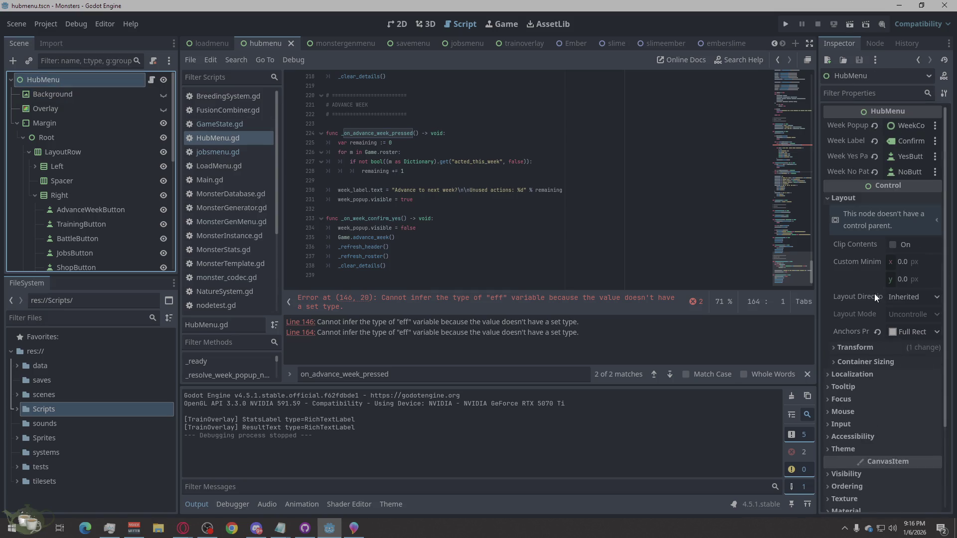
Run the project, stop it after the line 146 'eff' error, and reselect HubMenu
{"action": "left_click", "coordinate": [789, 25]}
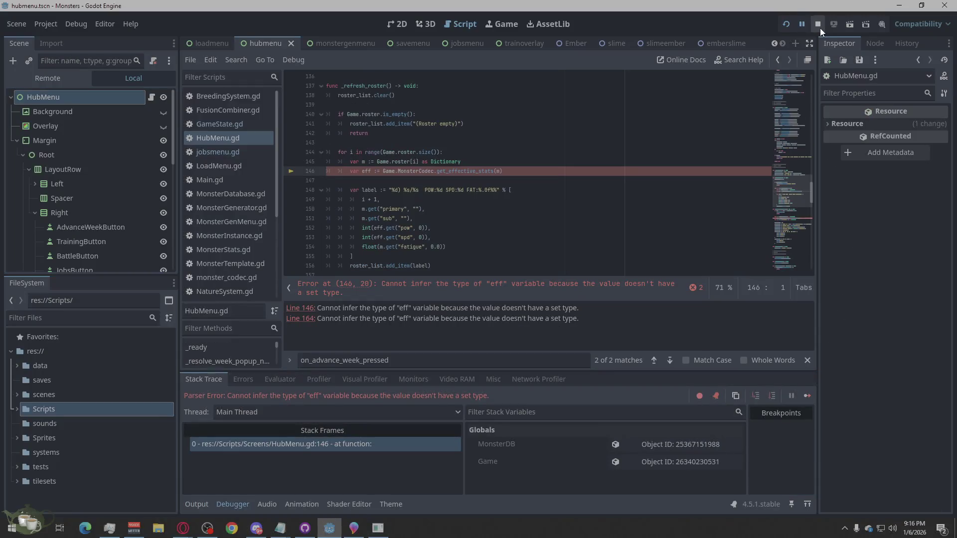
{"action": "left_click", "coordinate": [820, 28]}
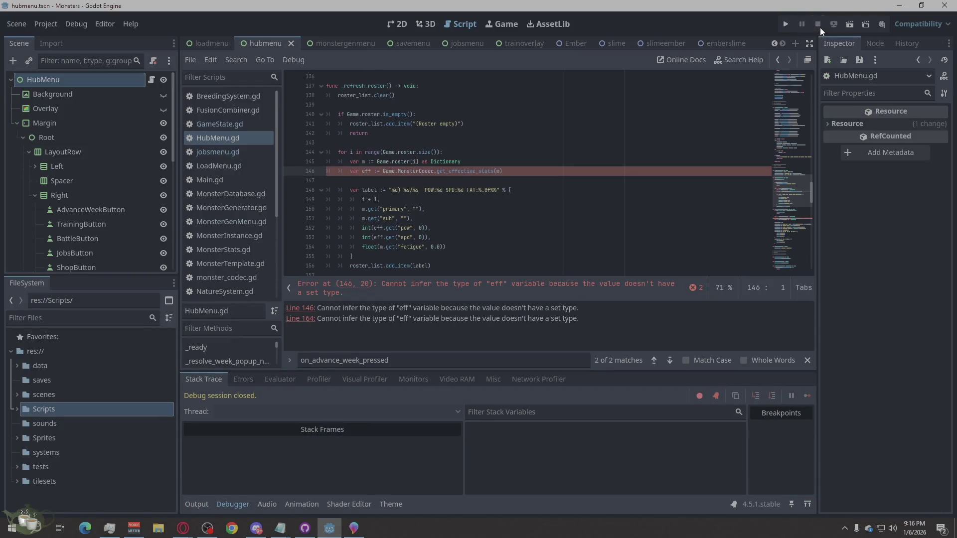
{"action": "left_click", "coordinate": [69, 77]}
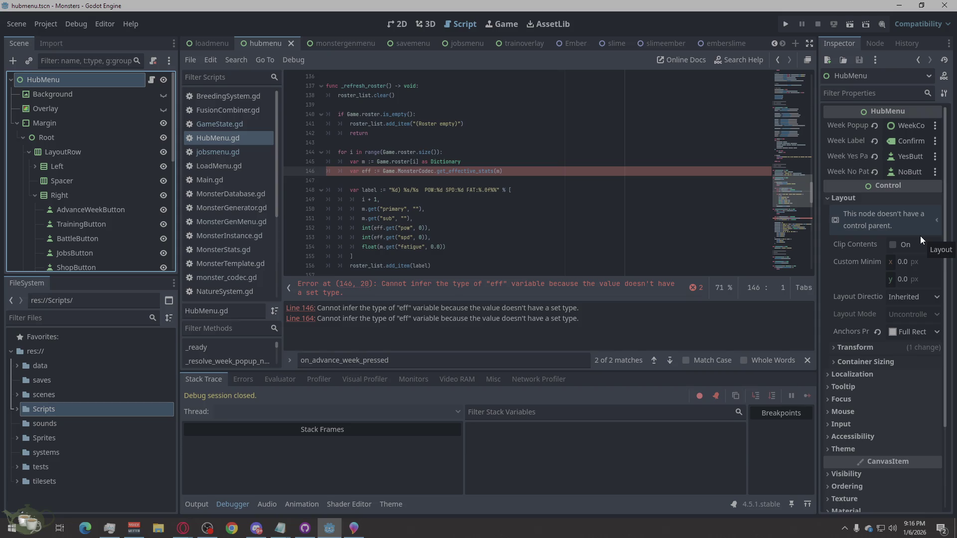
Review HubMenu's Inspector properties and widen the panel to read full names
{"action": "scroll", "coordinate": [920, 240], "scroll_direction": "down", "scroll_amount": 3}
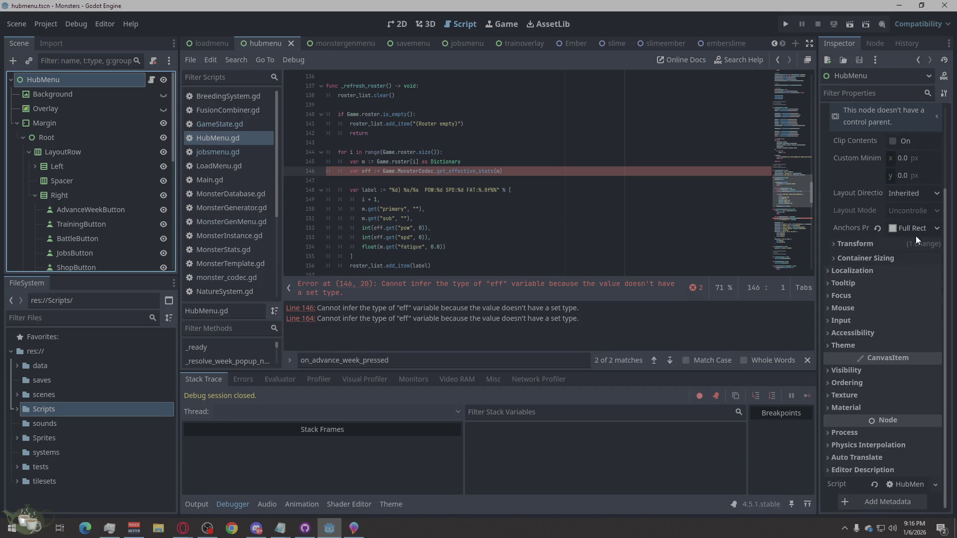
{"action": "scroll", "coordinate": [916, 235], "scroll_direction": "up", "scroll_amount": 3}
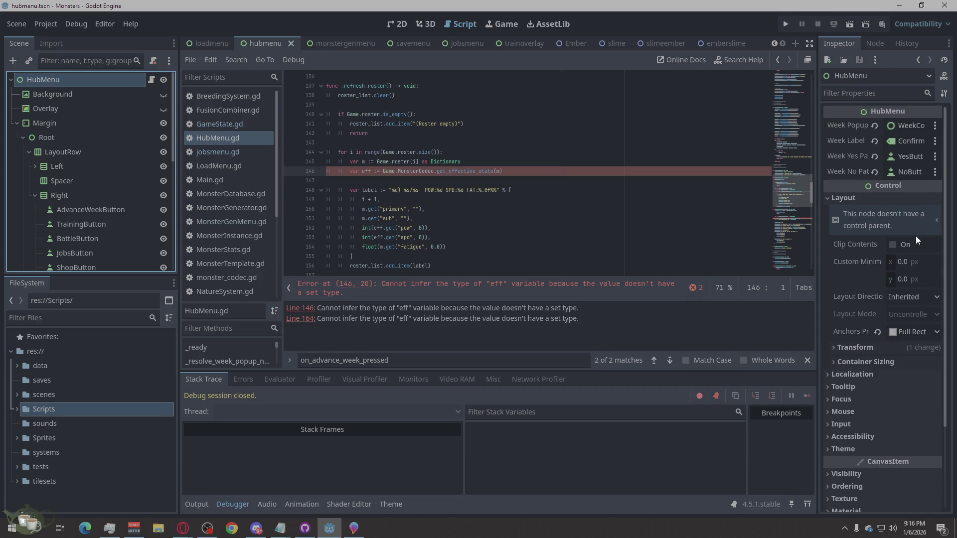
{"action": "scroll", "coordinate": [916, 235], "scroll_direction": "down", "scroll_amount": 3}
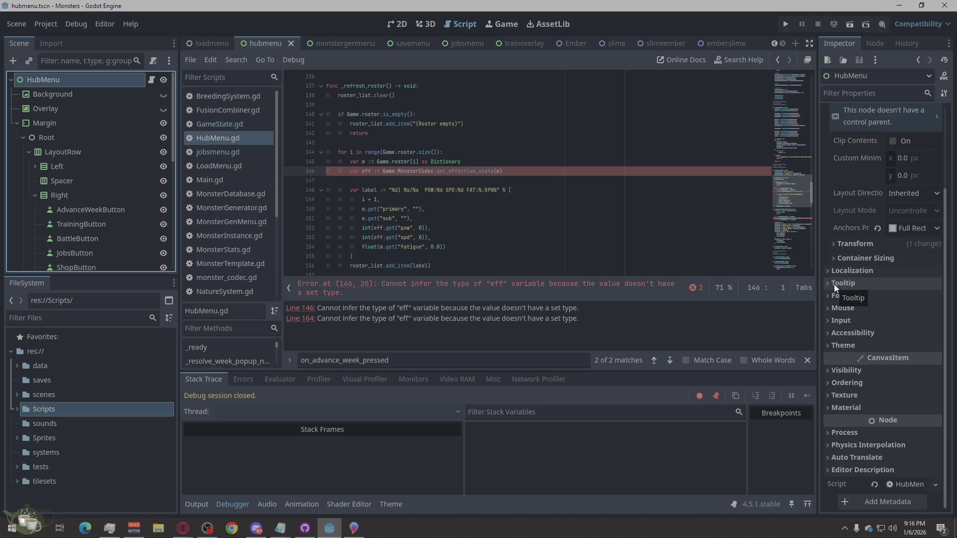
{"action": "scroll", "coordinate": [832, 282], "scroll_direction": "up", "scroll_amount": 3}
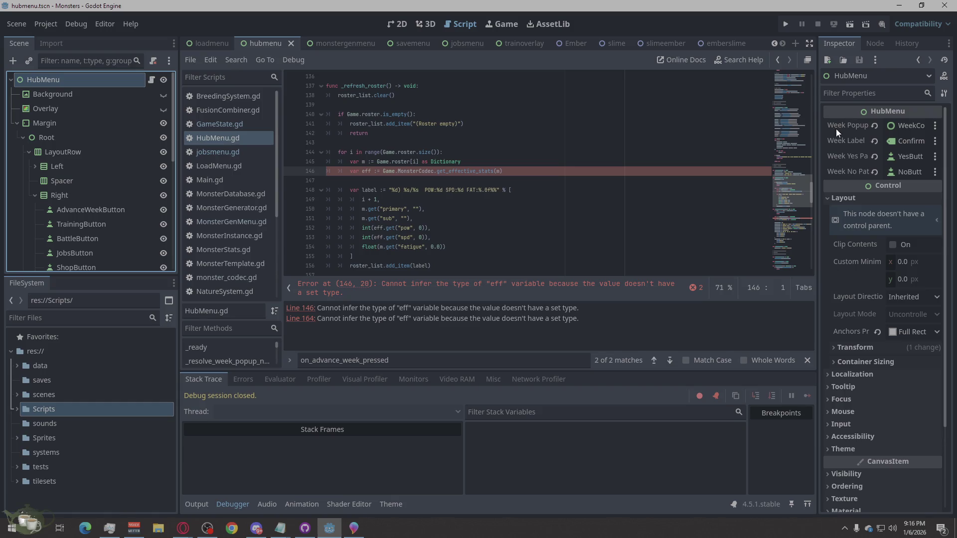
{"action": "left_click_drag", "start_coordinate": [818, 149], "coordinate": [731, 150]}
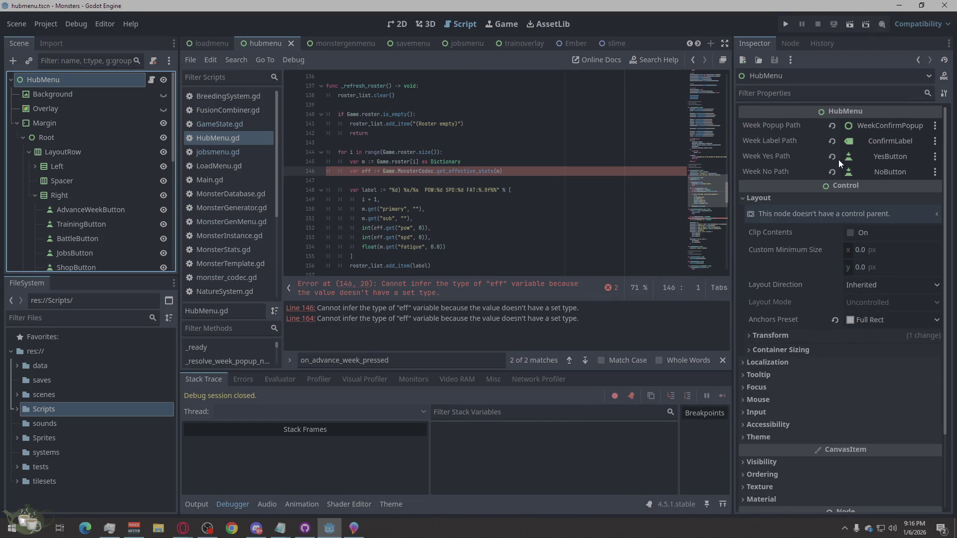
Filter HubMenu's properties by 'ro' and 'wee' to read the Week path names
{"action": "left_click", "coordinate": [788, 98]}
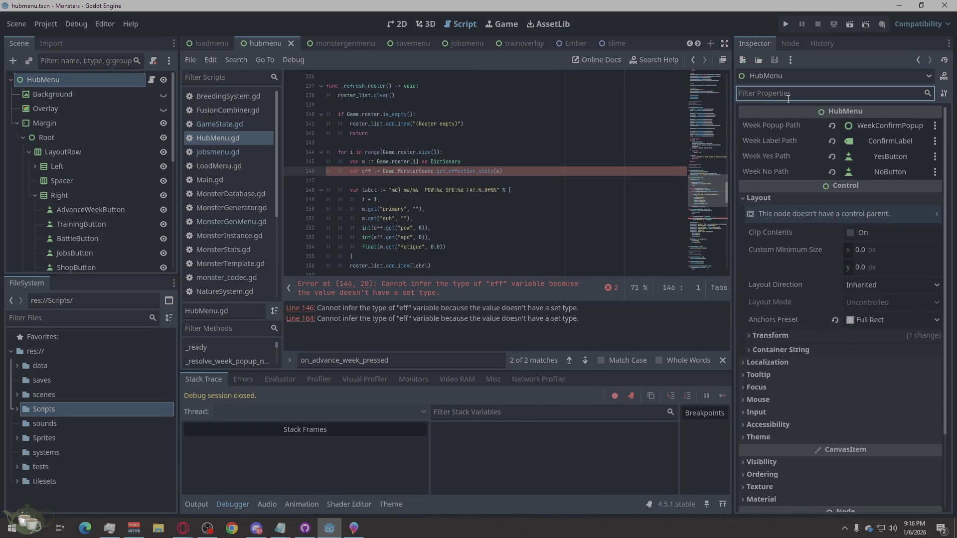
{"action": "type", "text": "ro"}
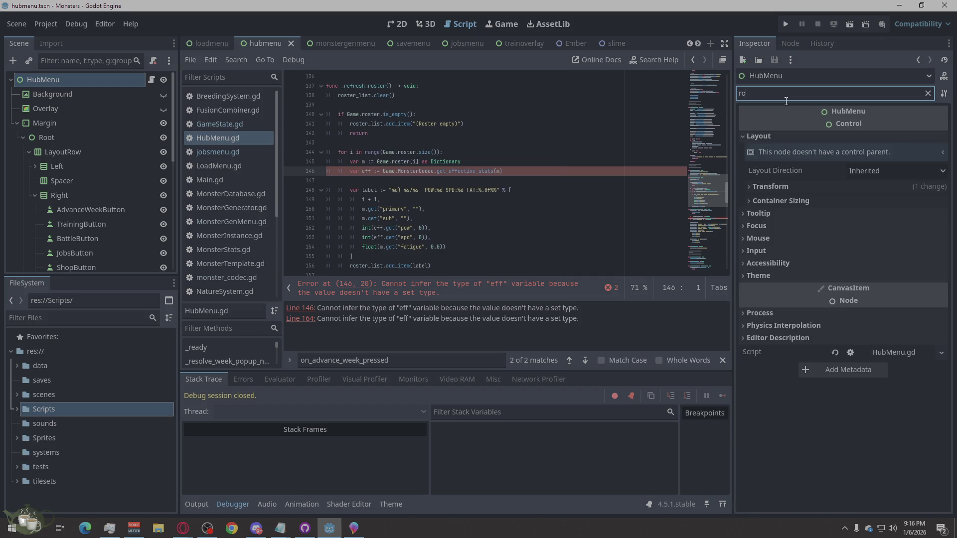
{"action": "key", "text": "BackSpace"}
{"action": "key", "text": "BackSpace"}
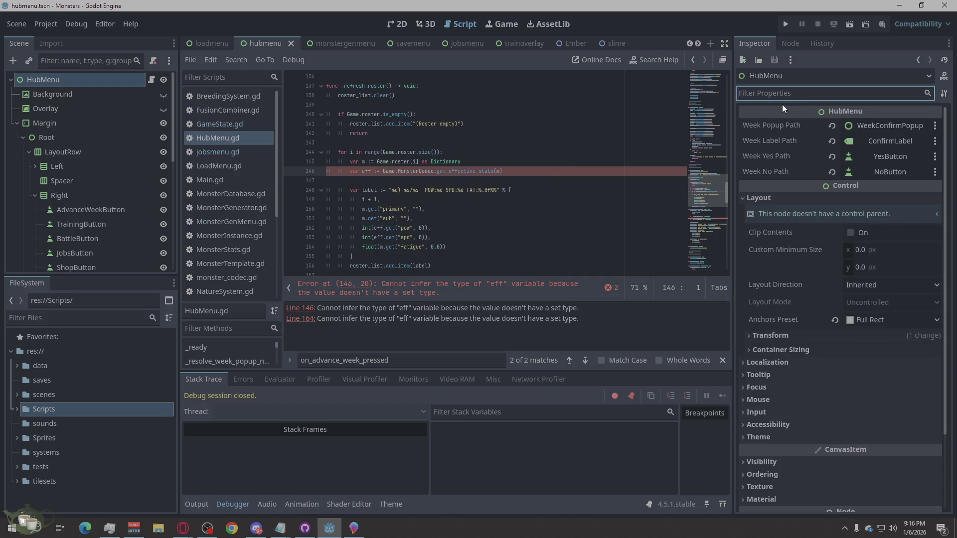
{"action": "type", "text": "wee"}
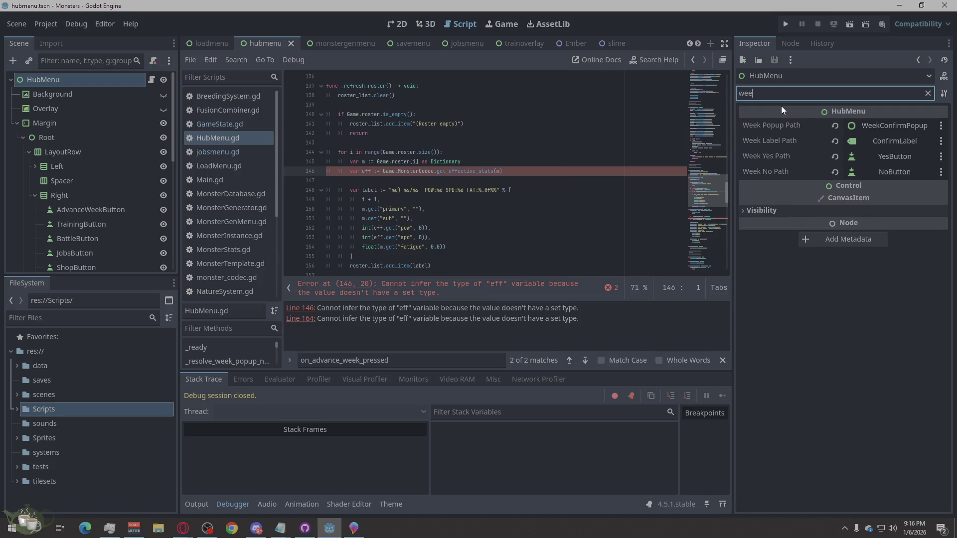
{"action": "key", "text": "BackSpace"}
{"action": "key", "text": "BackSpace"}
{"action": "key", "text": "BackSpace"}
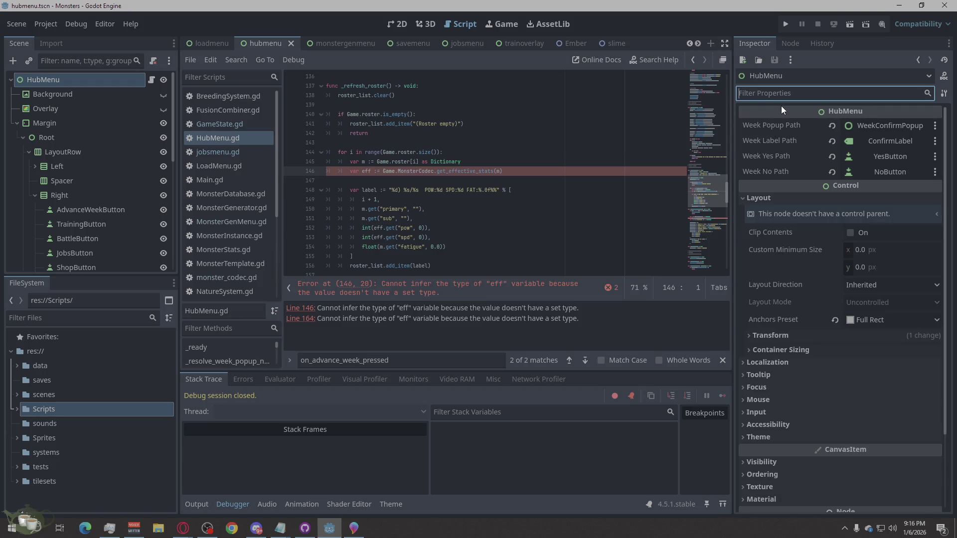
Filter the properties for 'roster' to confirm no roster property exists
{"action": "type", "text": "ross"}
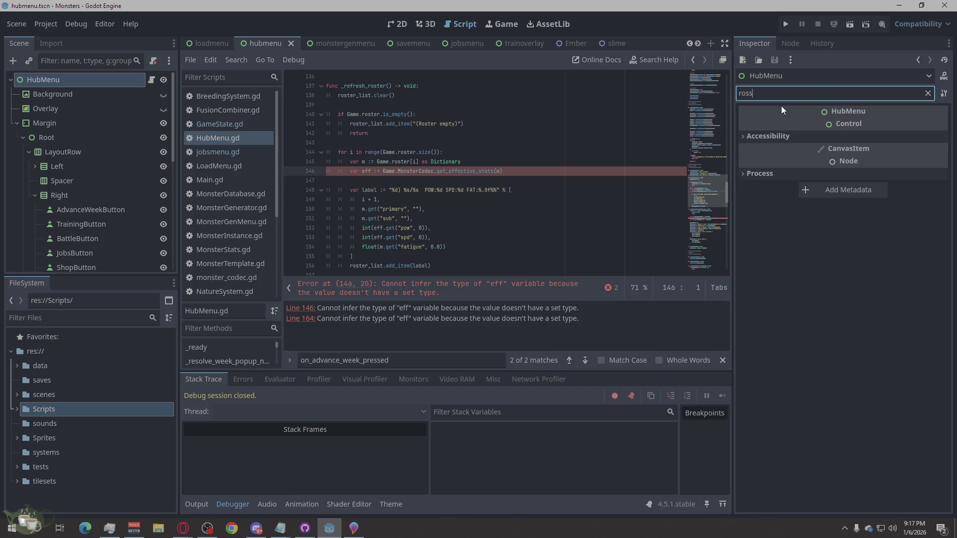
{"action": "key", "text": "BackSpace"}
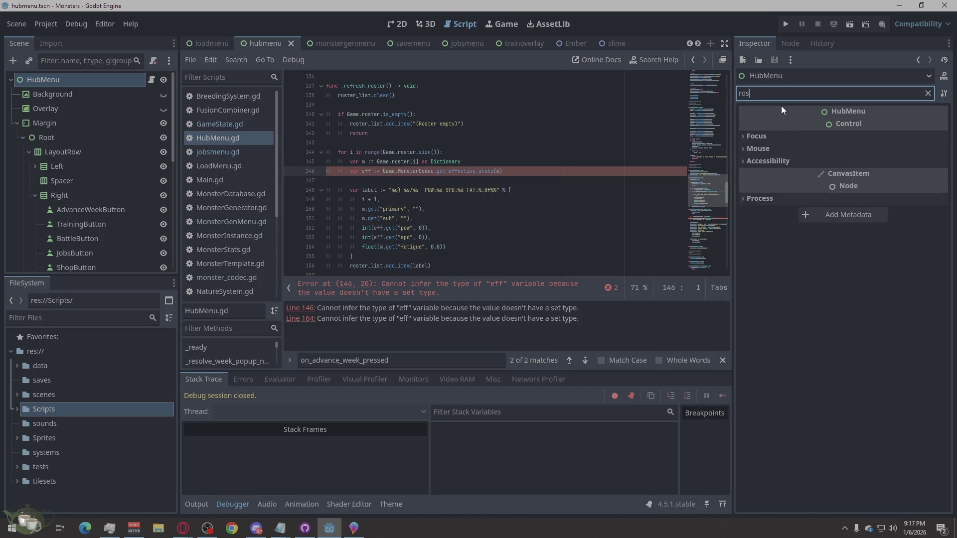
{"action": "type", "text": "ter"}
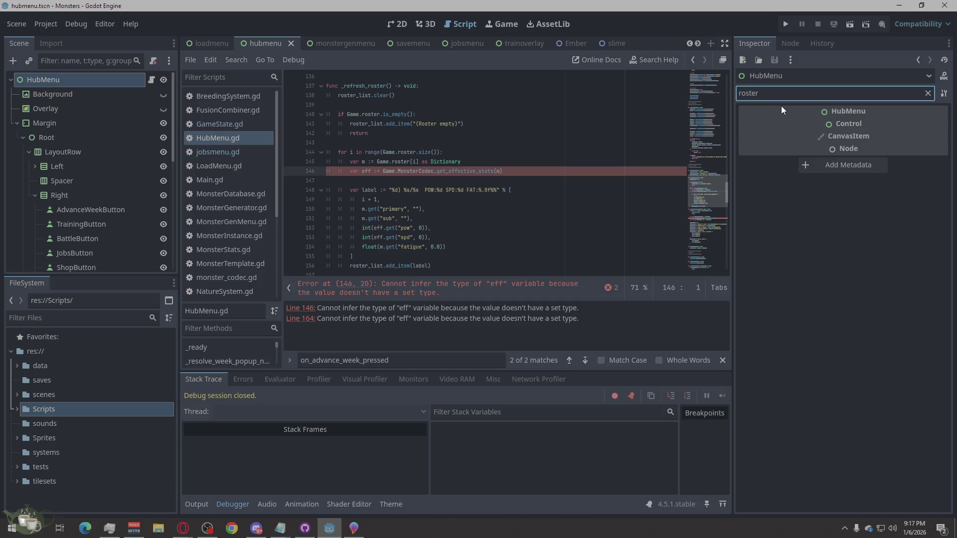
{"action": "key", "text": "ctrl+a"}
{"action": "key", "text": "BackSpace"}
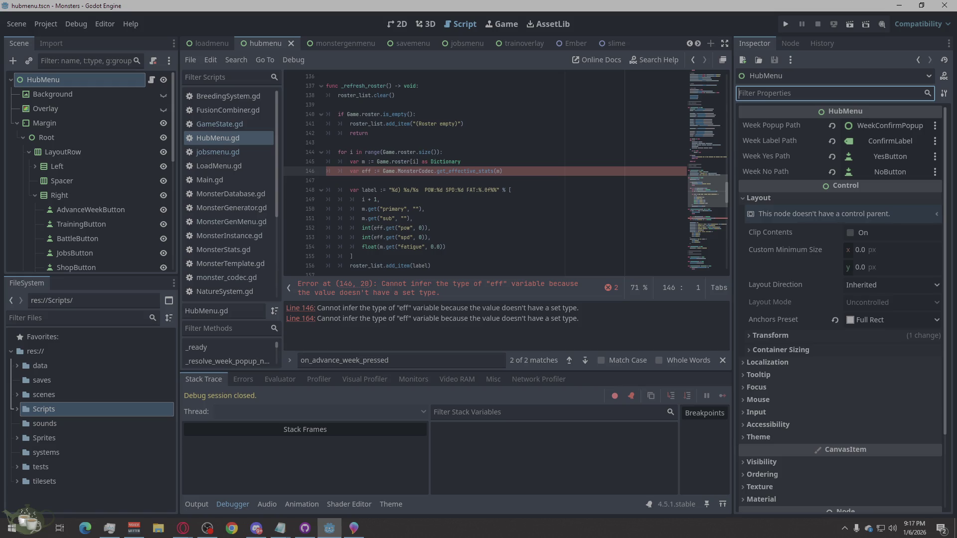
{"action": "left_click", "coordinate": [183, 527]}
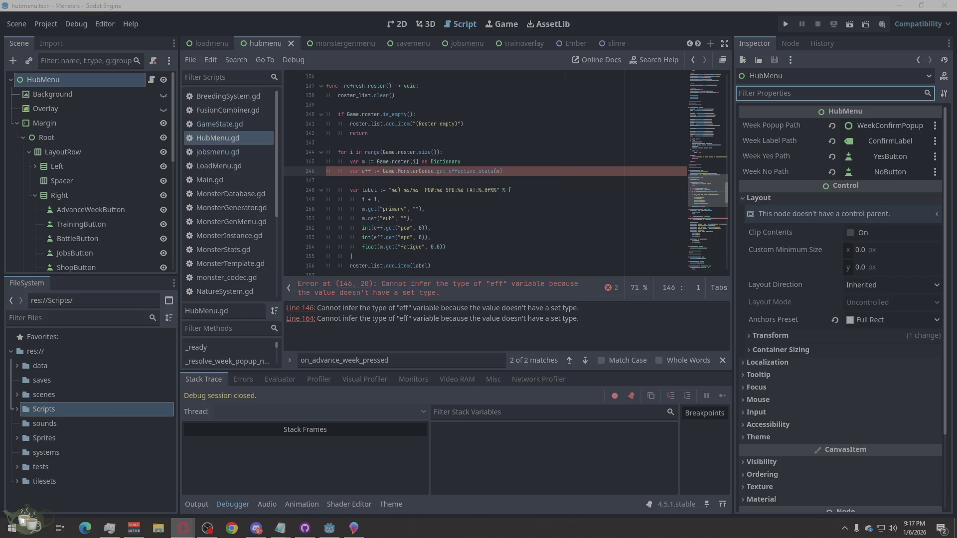
{"action": "left_click", "coordinate": [57, 92]}
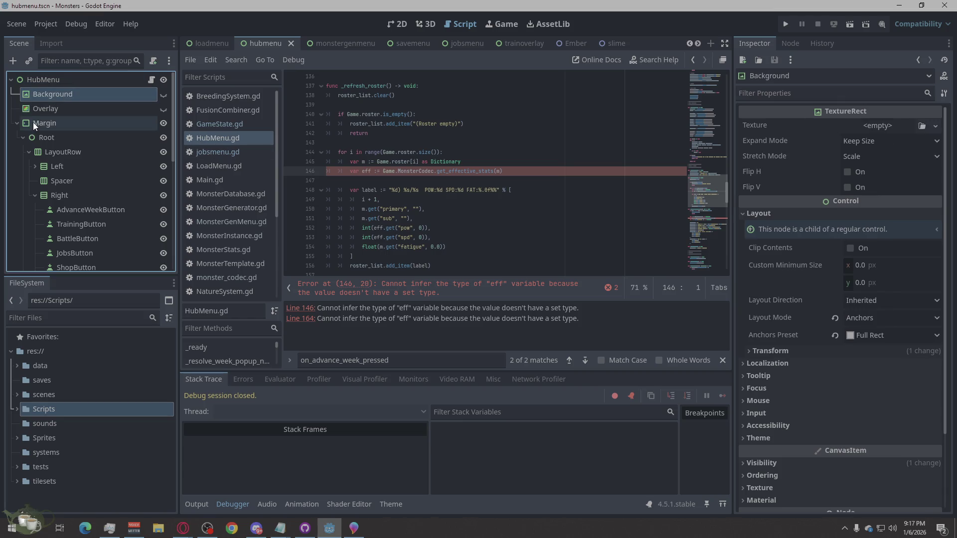
{"action": "left_click", "coordinate": [32, 122]}
{"action": "left_click", "coordinate": [46, 81]}
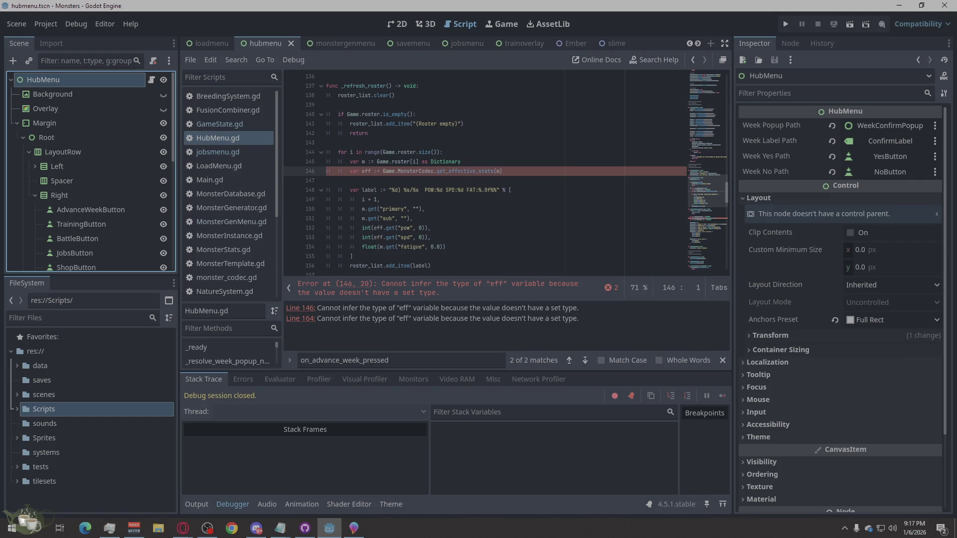
{"action": "left_click", "coordinate": [182, 528]}
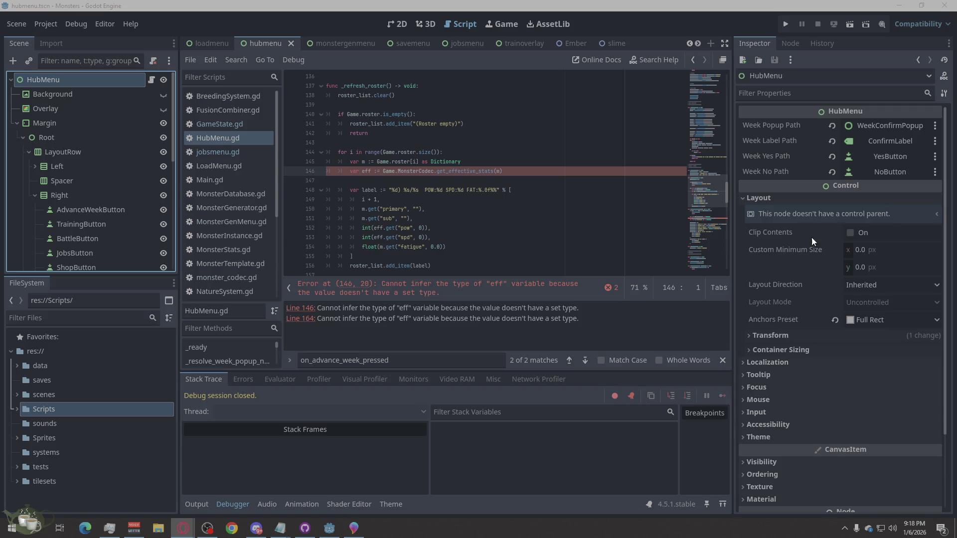
{"action": "scroll", "coordinate": [107, 164], "scroll_direction": "down", "scroll_amount": 5}
{"action": "scroll", "coordinate": [100, 171], "scroll_direction": "down", "scroll_amount": 3}
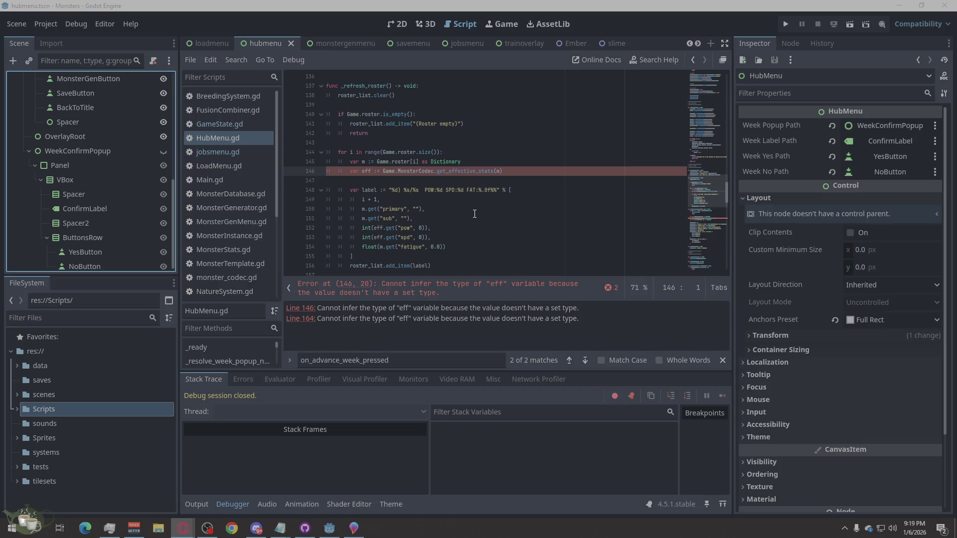
{"action": "scroll", "coordinate": [474, 213], "scroll_direction": "up", "scroll_amount": 14}
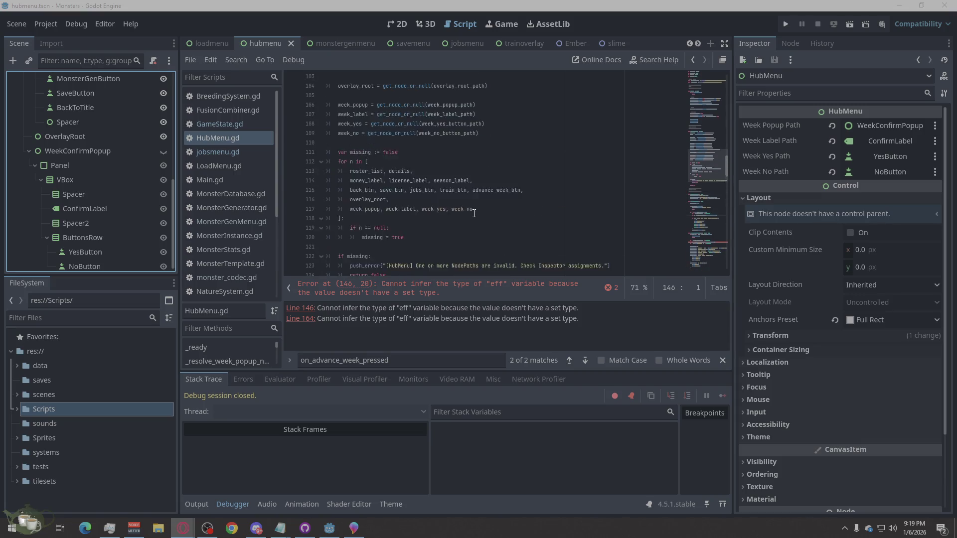
{"action": "left_click", "coordinate": [414, 354]}
{"action": "double_click", "coordinate": [414, 355]}
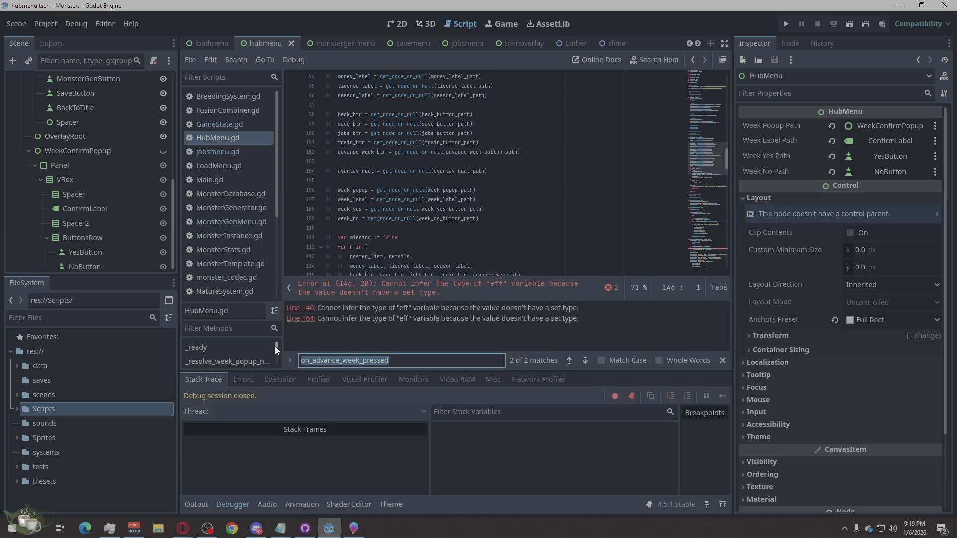
{"action": "type", "text": "bv"}
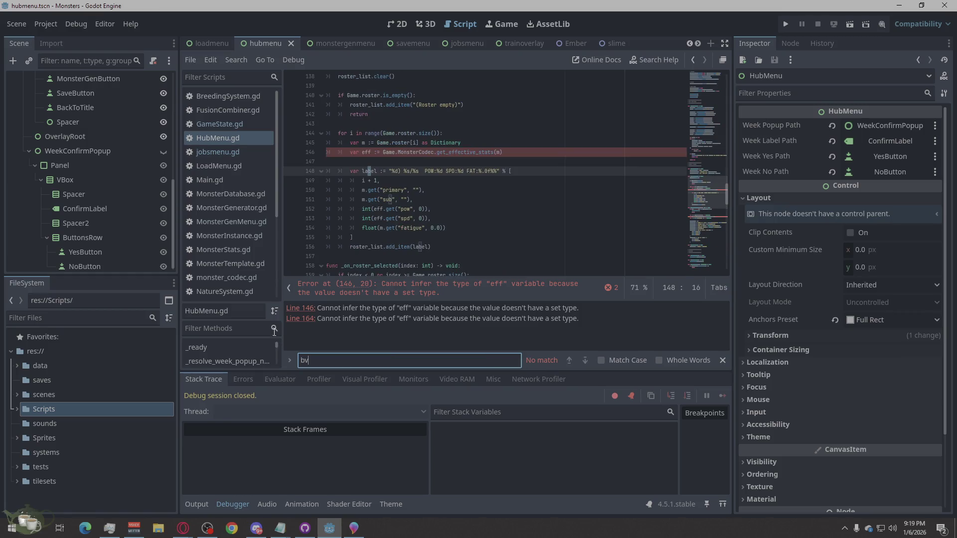
{"action": "key", "text": "BackSpace"}
{"action": "key", "text": "BackSpace"}
{"action": "type", "text": "vbox"}
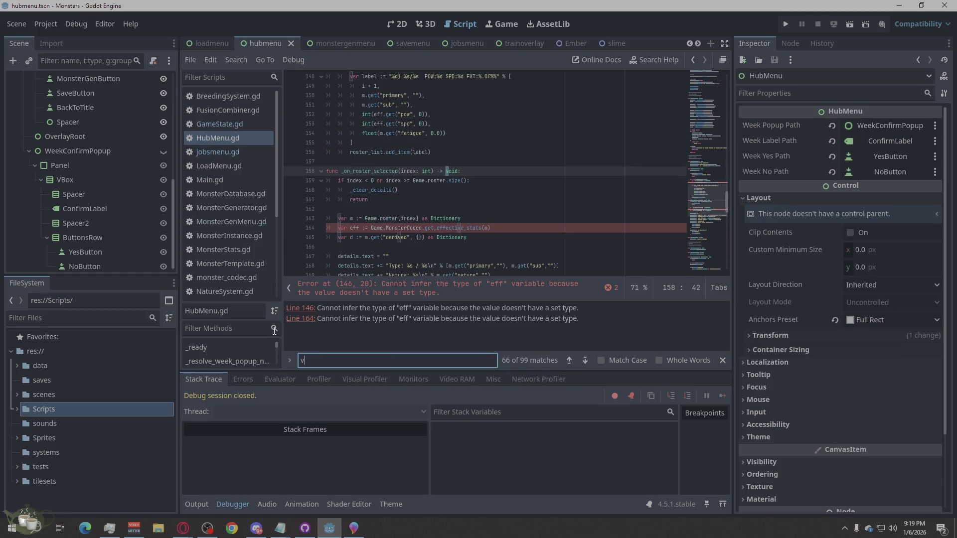
{"action": "key", "text": "BackSpace"}
{"action": "key", "text": "BackSpace"}
{"action": "key", "text": "BackSpace"}
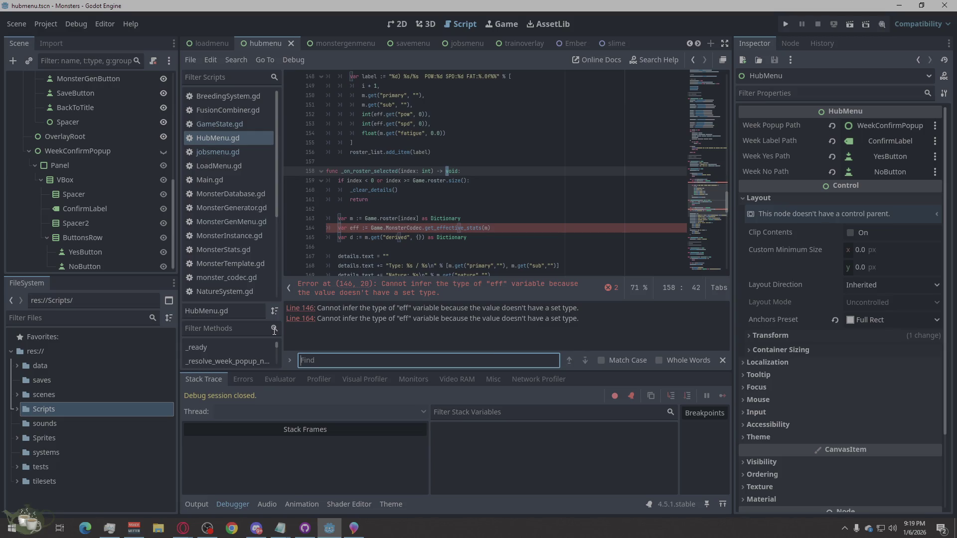
{"action": "type", "text": "VBox"}
{"action": "key", "text": "BackSpace"}
{"action": "key", "text": "BackSpace"}
{"action": "key", "text": "BackSpace"}
{"action": "type", "text": "Box"}
{"action": "key", "text": "BackSpace"}
{"action": "key", "text": "BackSpace"}
{"action": "key", "text": "BackSpace"}
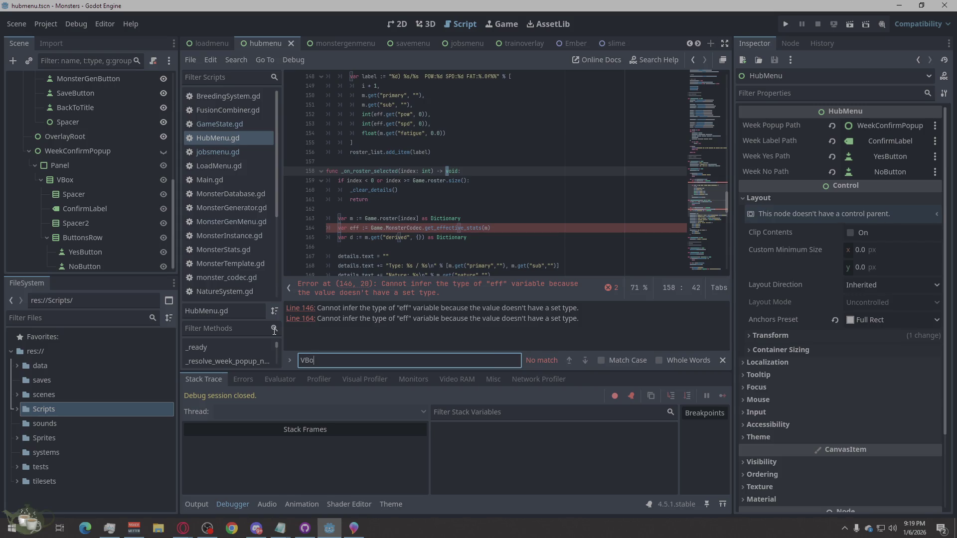
{"action": "scroll", "coordinate": [499, 174], "scroll_direction": "up", "scroll_amount": 15}
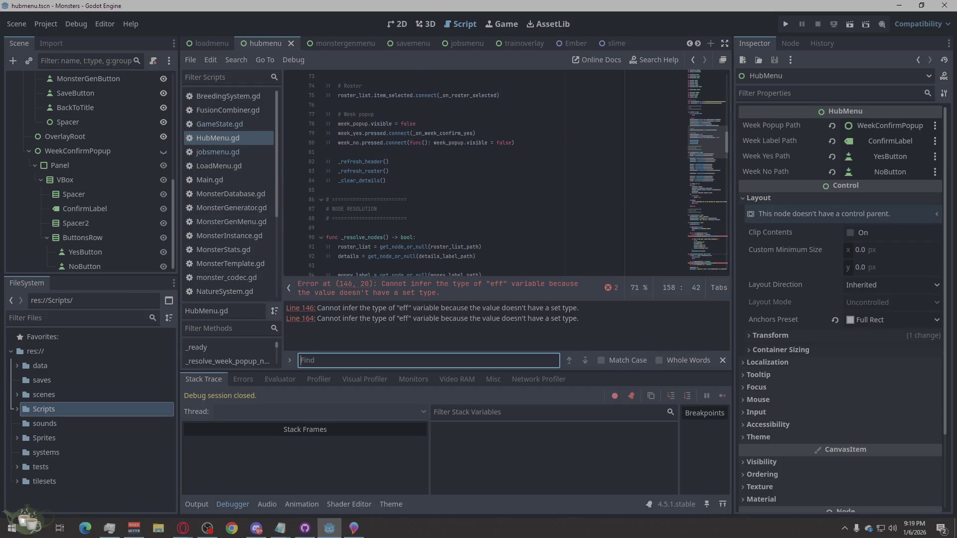
{"action": "key", "text": "alt+Tab"}
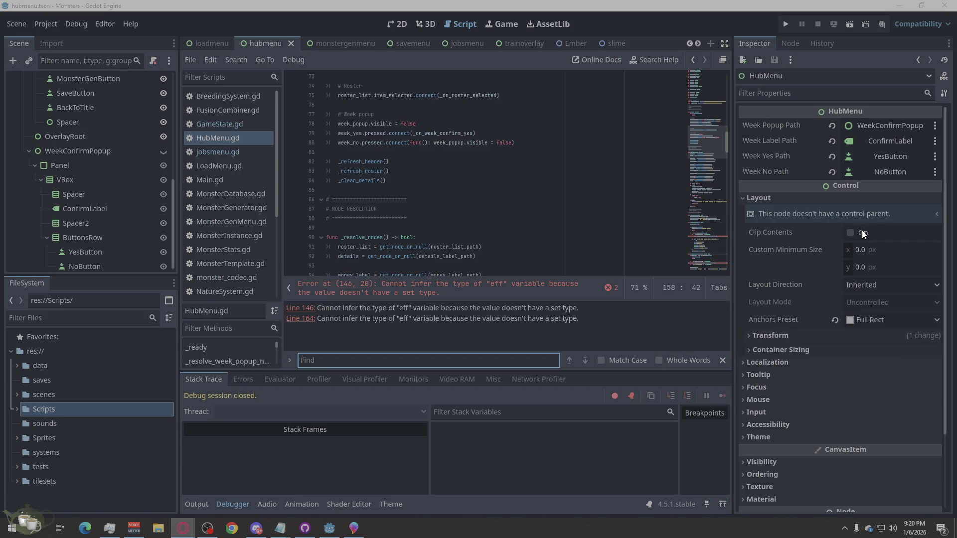
Replace all of HubMenu.gd with the pasted 188-line code and save it
{"action": "right_click", "coordinate": [477, 158]}
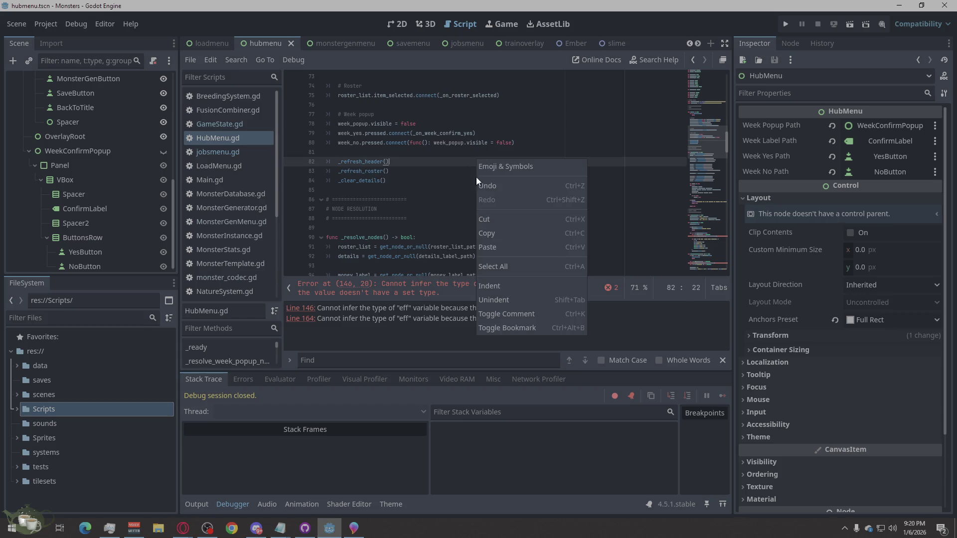
{"action": "left_click", "coordinate": [492, 266]}
{"action": "key", "text": "ctrl+v"}
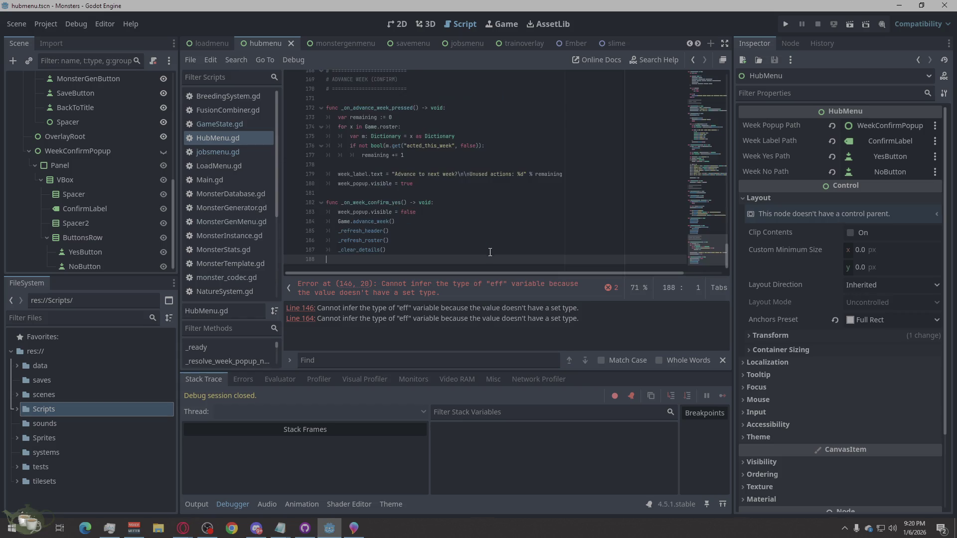
{"action": "key", "text": "ctrl+s"}
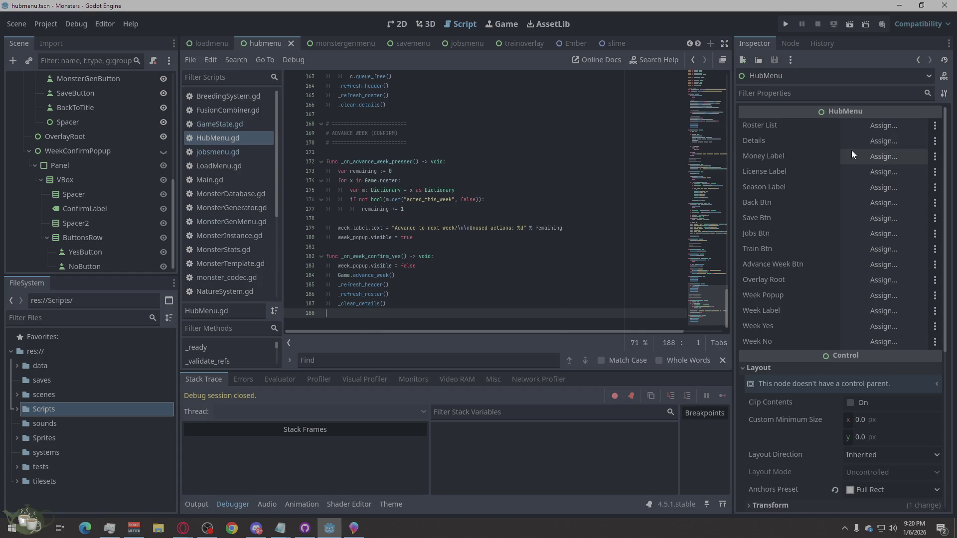
Assign NoButton to Week No and YesButton to Week Yes
{"action": "left_click", "coordinate": [875, 340]}
{"action": "scroll", "coordinate": [425, 337], "scroll_direction": "down", "scroll_amount": 2}
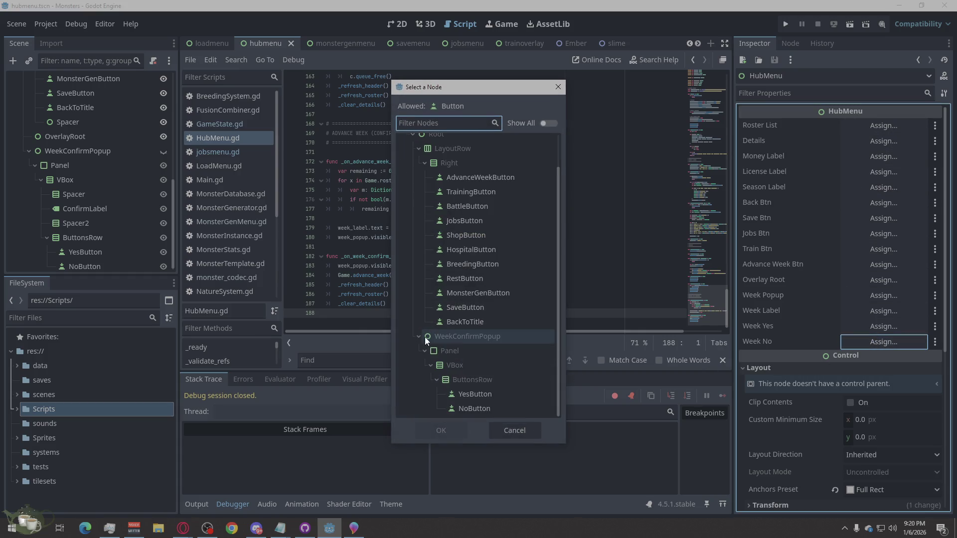
{"action": "left_click", "coordinate": [485, 406]}
{"action": "left_click", "coordinate": [441, 430]}
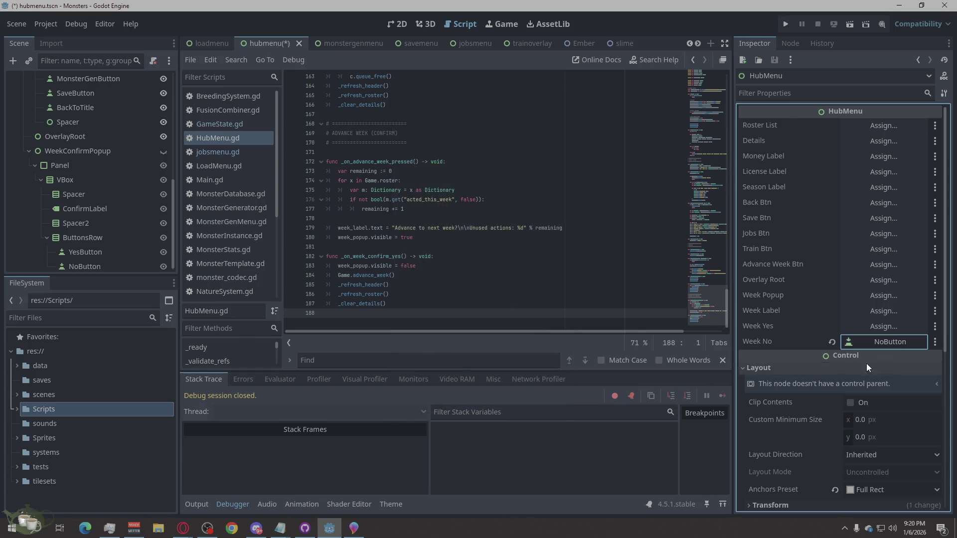
{"action": "left_click", "coordinate": [886, 325]}
{"action": "scroll", "coordinate": [509, 382], "scroll_direction": "down", "scroll_amount": 2}
{"action": "left_click", "coordinate": [503, 394]}
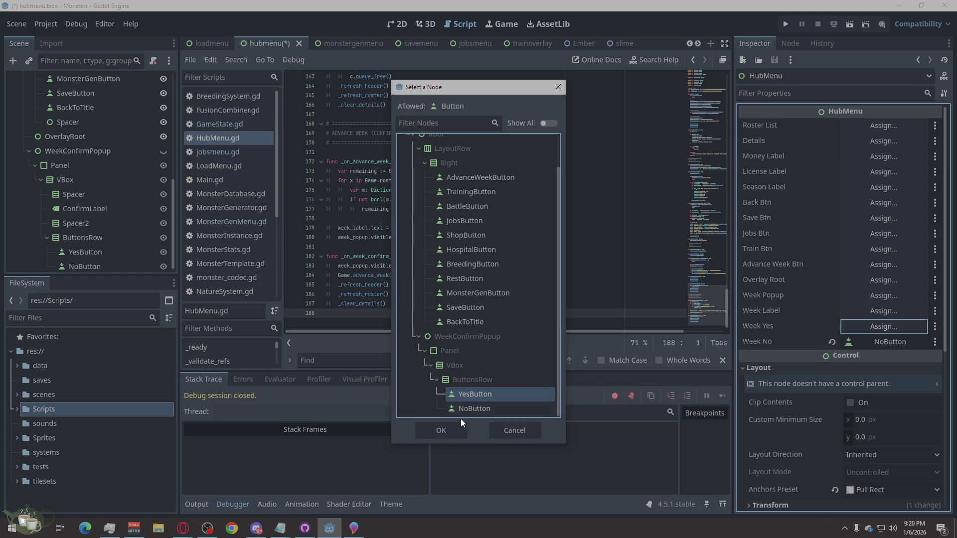
{"action": "left_click", "coordinate": [459, 429]}
Assign ConfirmLabel to Week Label and WeekConfirmPopup to Week Popup
{"action": "left_click", "coordinate": [857, 311]}
{"action": "scroll", "coordinate": [504, 317], "scroll_direction": "down", "scroll_amount": 2}
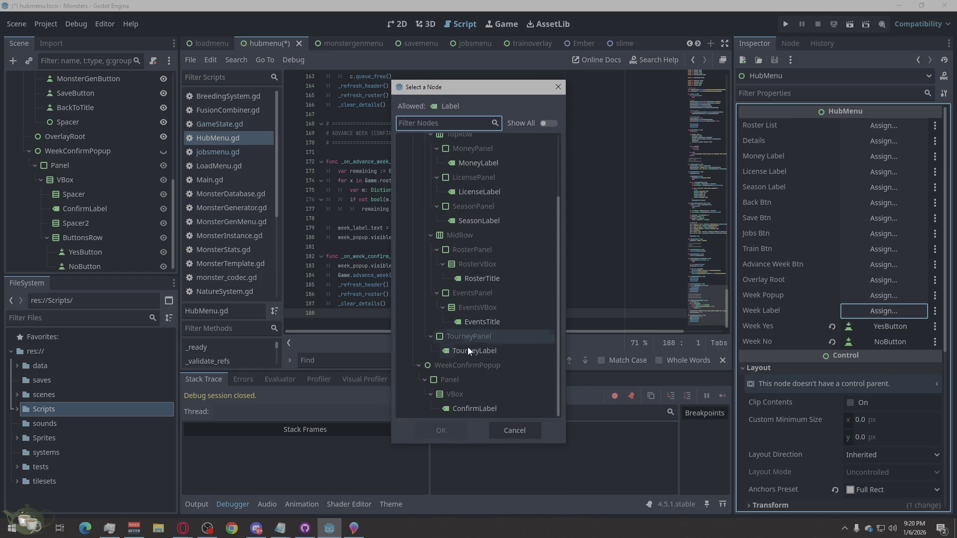
{"action": "left_click", "coordinate": [457, 409]}
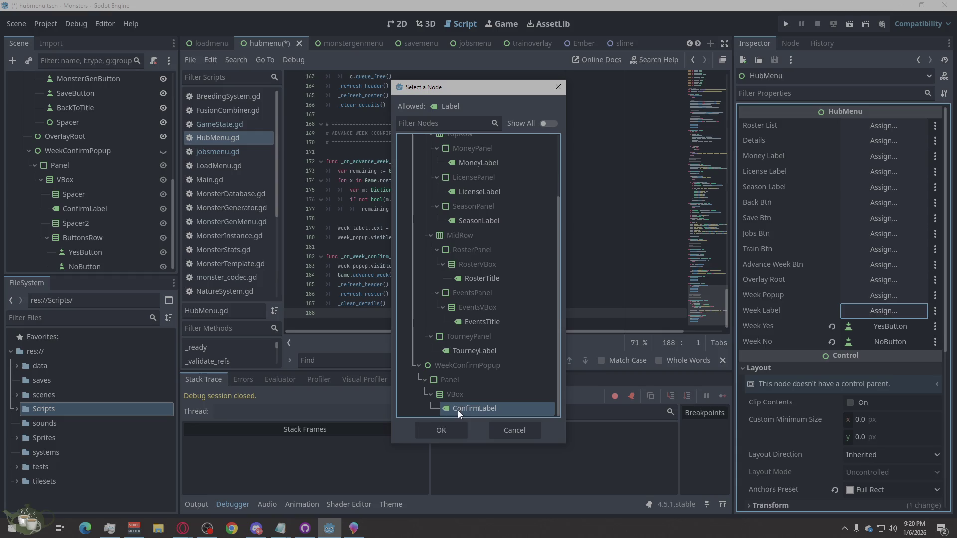
{"action": "left_click", "coordinate": [440, 427]}
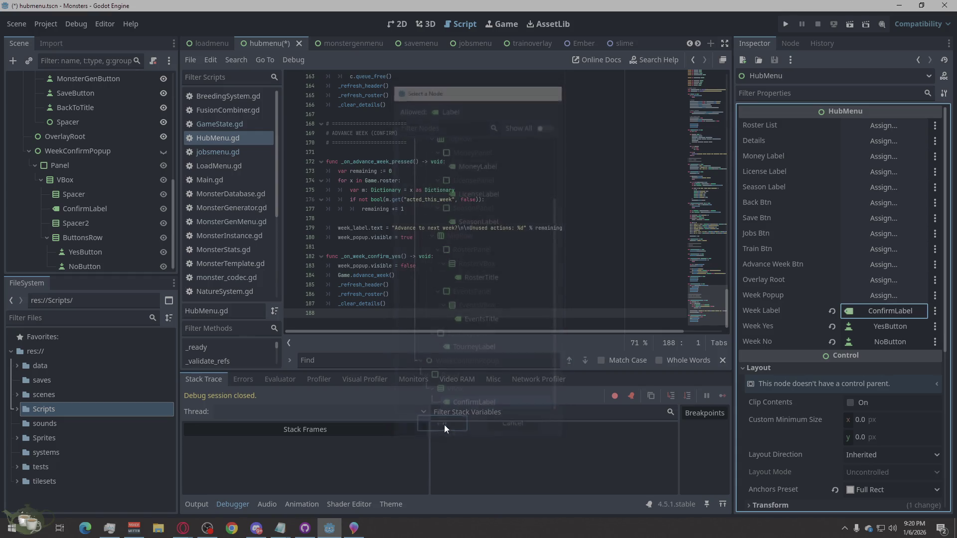
{"action": "left_click", "coordinate": [863, 297]}
{"action": "scroll", "coordinate": [490, 328], "scroll_direction": "down", "scroll_amount": 10}
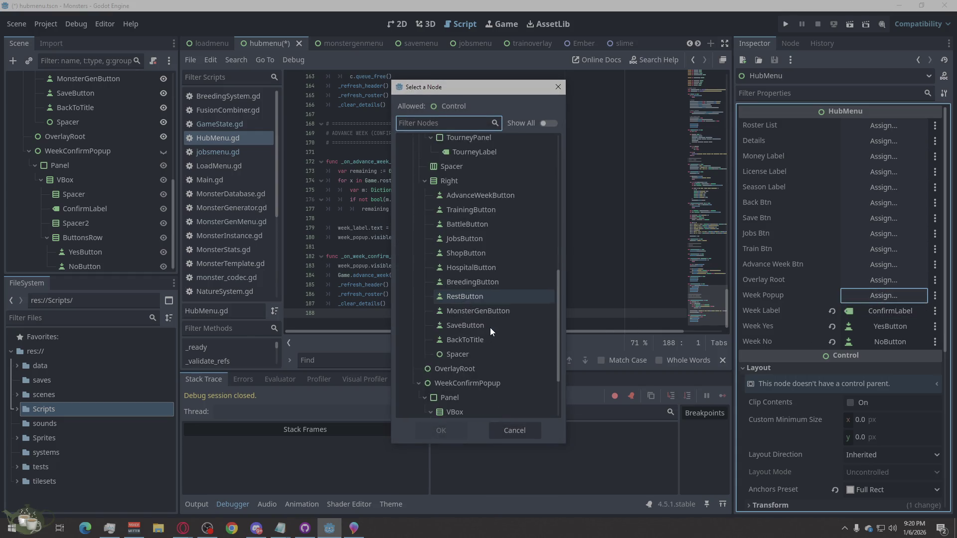
{"action": "left_click", "coordinate": [467, 293]}
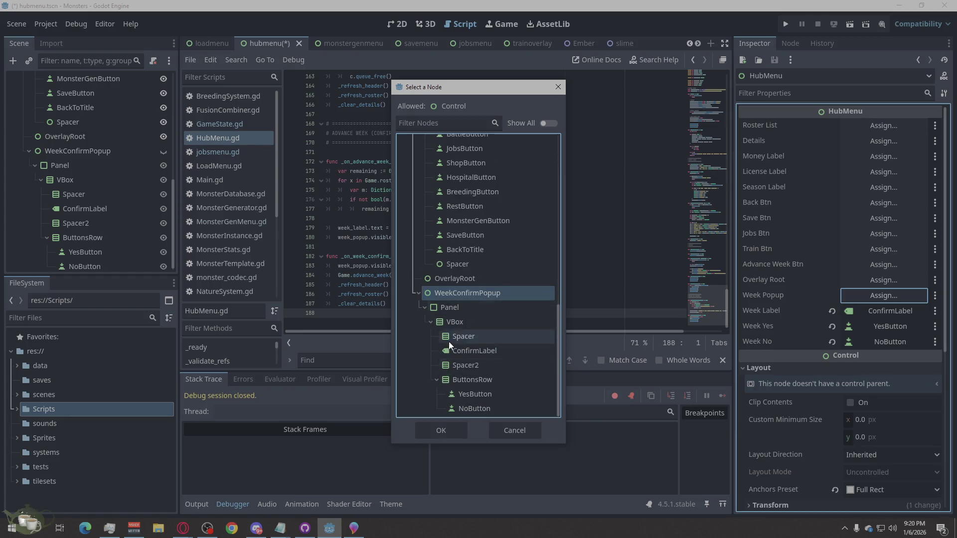
{"action": "left_click", "coordinate": [441, 430]}
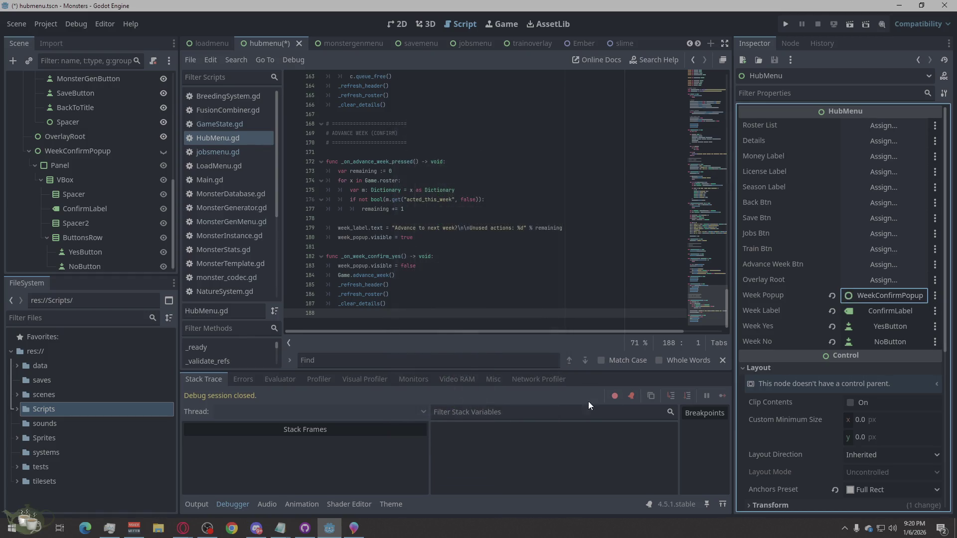
Assign OverlayRoot, AdvanceWeekButton and TrainingButton to Overlay Root, Advance Week Btn and Train Btn
{"action": "left_click", "coordinate": [875, 279]}
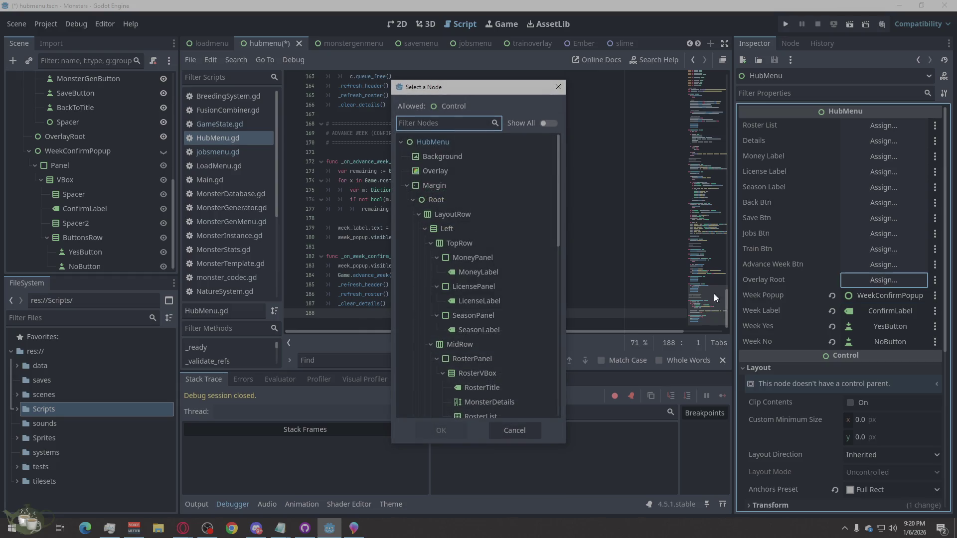
{"action": "scroll", "coordinate": [495, 336], "scroll_direction": "down", "scroll_amount": 10}
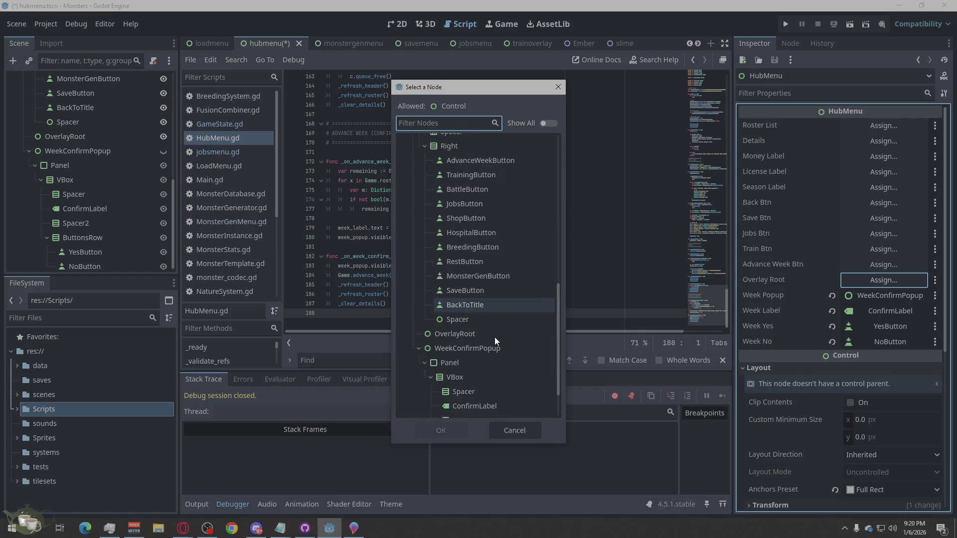
{"action": "left_click", "coordinate": [462, 299]}
{"action": "left_click", "coordinate": [450, 430]}
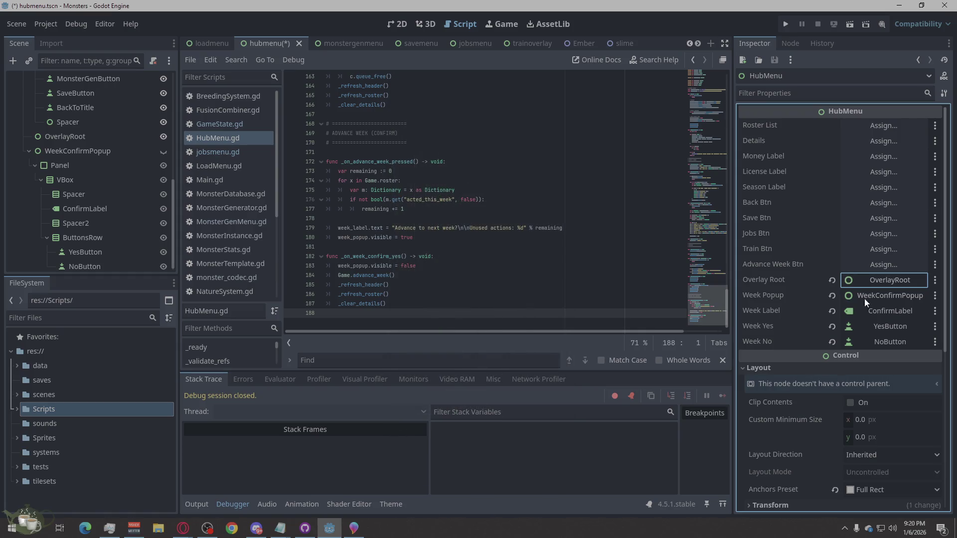
{"action": "left_click", "coordinate": [876, 265]}
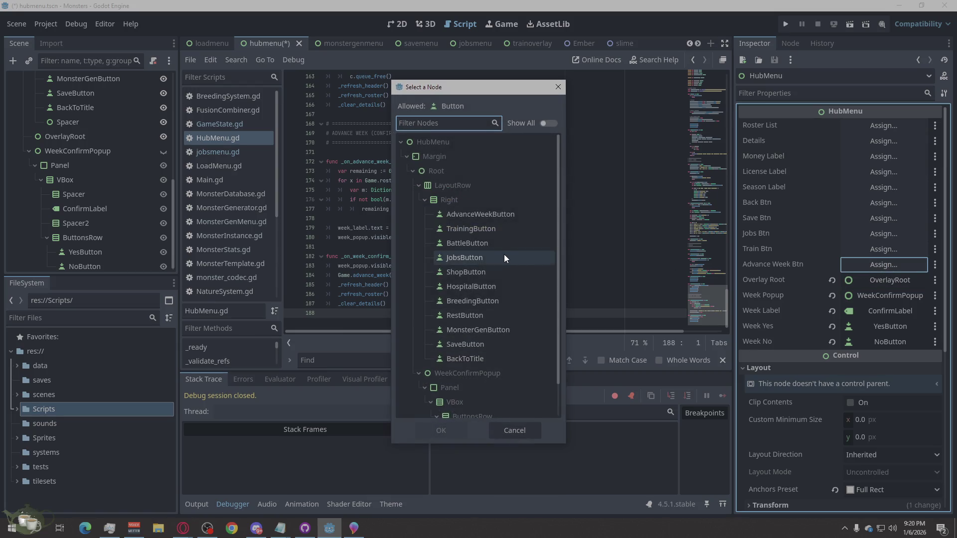
{"action": "left_click", "coordinate": [488, 214]}
{"action": "left_click", "coordinate": [456, 433]}
{"action": "left_click", "coordinate": [868, 250]}
{"action": "left_click", "coordinate": [471, 229]}
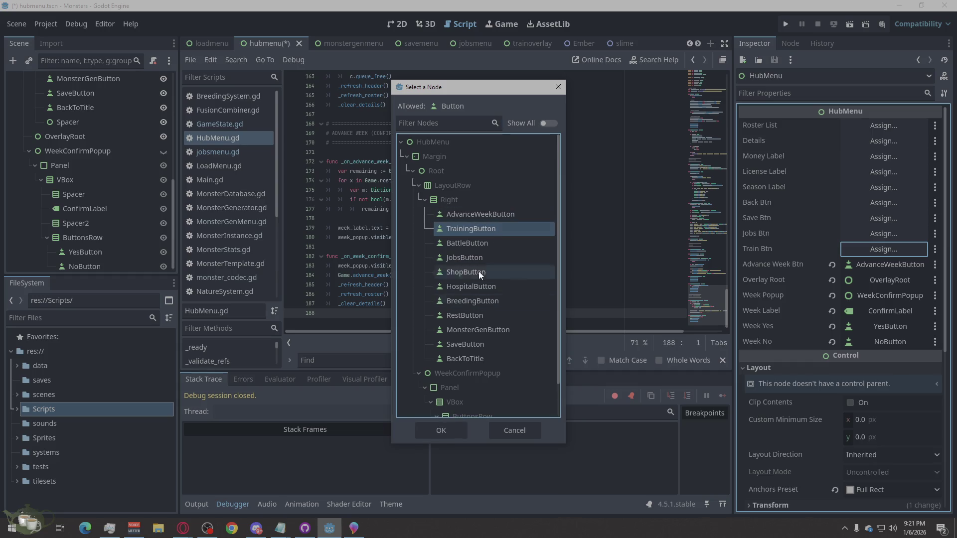
{"action": "left_click", "coordinate": [450, 432]}
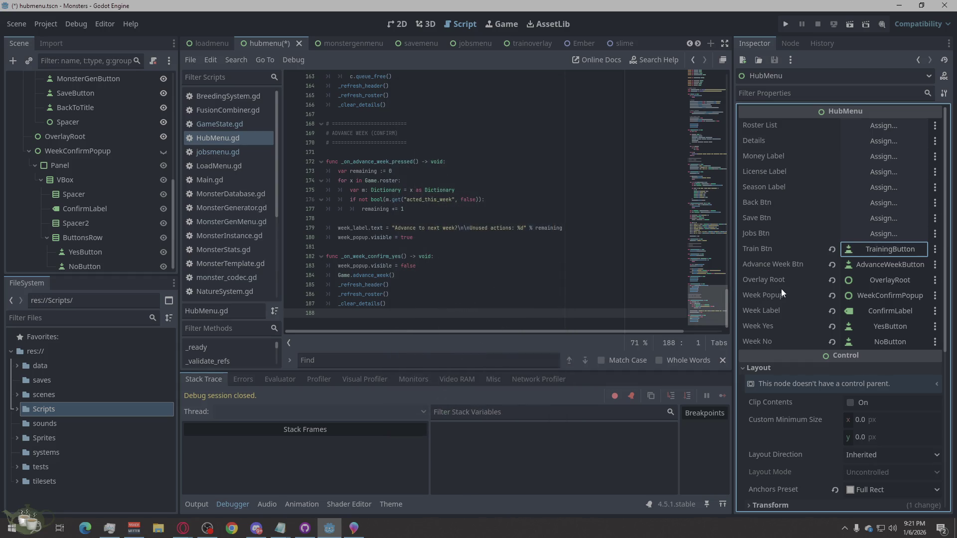
Assign JobsButton, SaveButton and BackToTitle to Jobs Btn, Save Btn and Back Btn
{"action": "left_click", "coordinate": [878, 234]}
{"action": "left_click", "coordinate": [484, 255]}
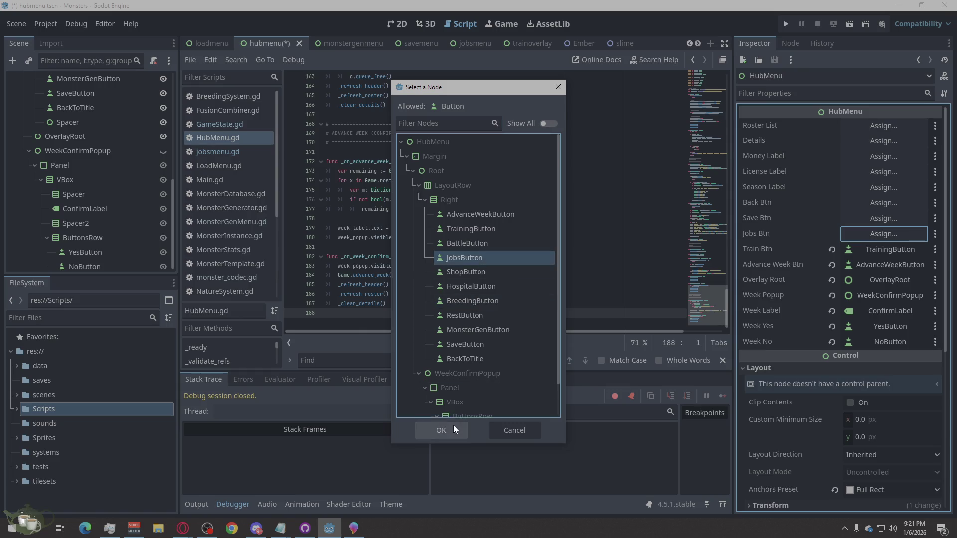
{"action": "left_click", "coordinate": [453, 426]}
{"action": "left_click", "coordinate": [883, 219]}
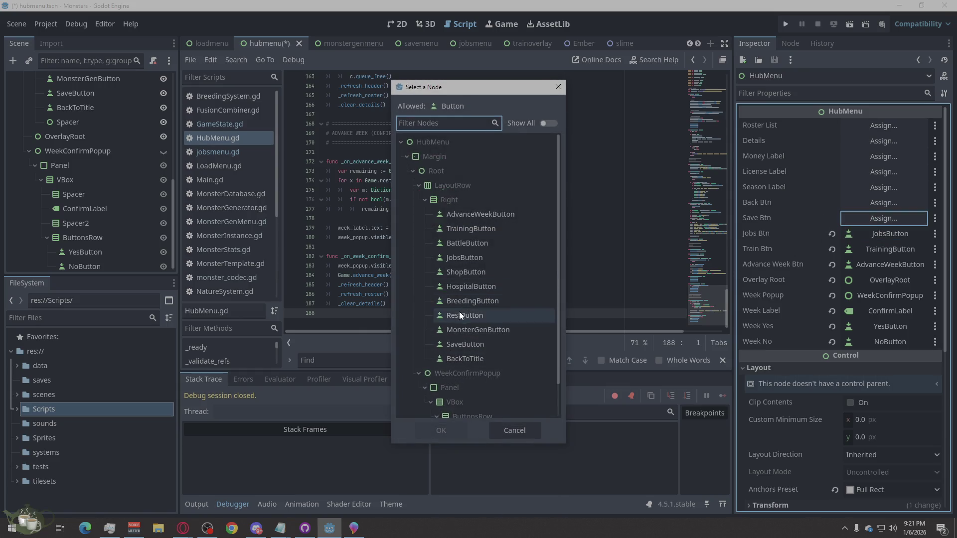
{"action": "left_click", "coordinate": [458, 343]}
{"action": "left_click", "coordinate": [442, 426]}
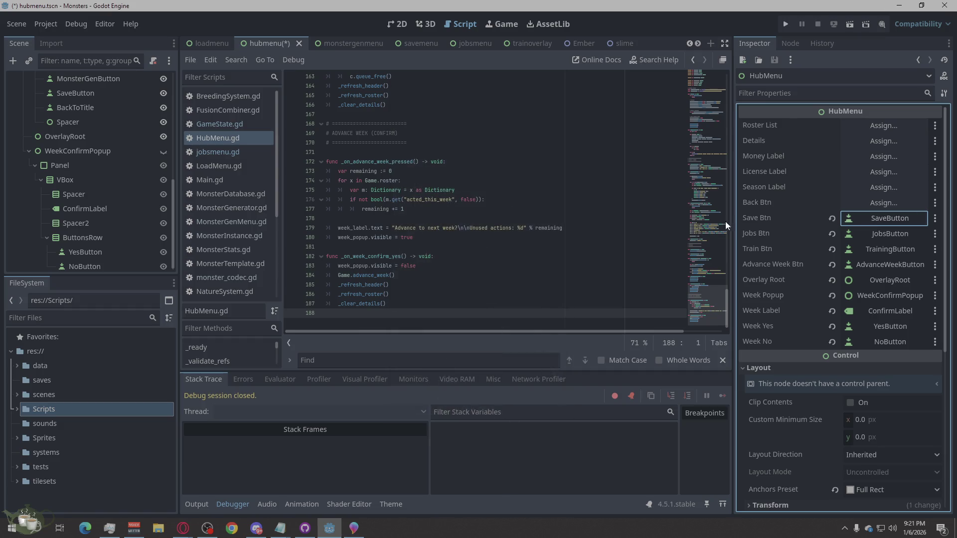
{"action": "left_click", "coordinate": [884, 203]}
{"action": "left_click", "coordinate": [466, 358]}
{"action": "left_click", "coordinate": [441, 432]}
Assign SeasonLabel, LicenseLabel and MoneyLabel to the Season, License and Money Label slots
{"action": "left_click", "coordinate": [883, 187]}
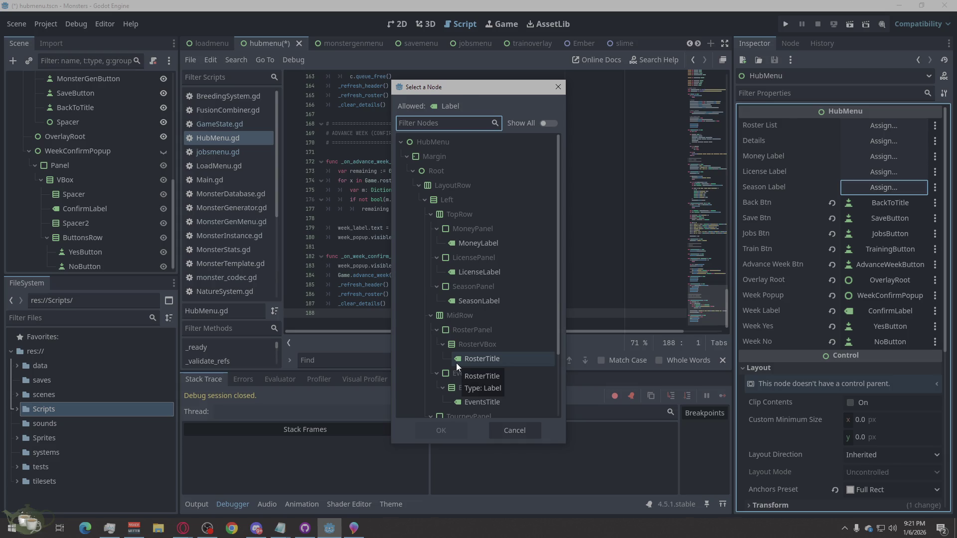
{"action": "left_click", "coordinate": [476, 301]}
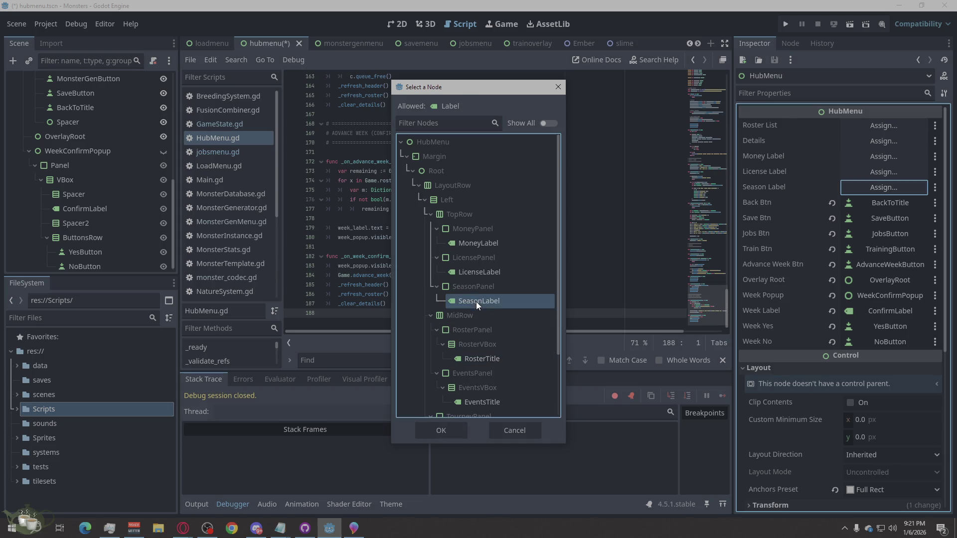
{"action": "left_click", "coordinate": [446, 431]}
{"action": "left_click", "coordinate": [884, 172]}
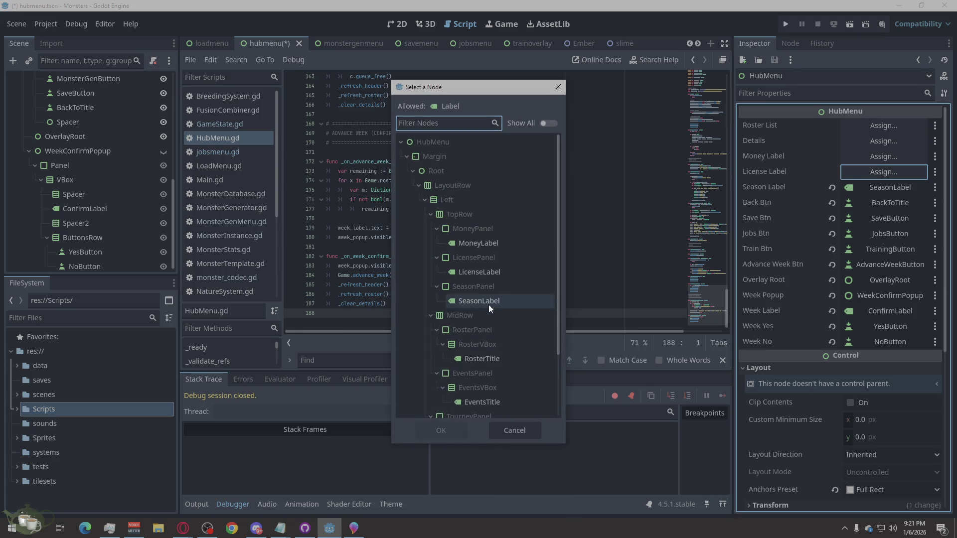
{"action": "left_click", "coordinate": [486, 272]}
{"action": "left_click", "coordinate": [440, 430]}
{"action": "left_click", "coordinate": [880, 156]}
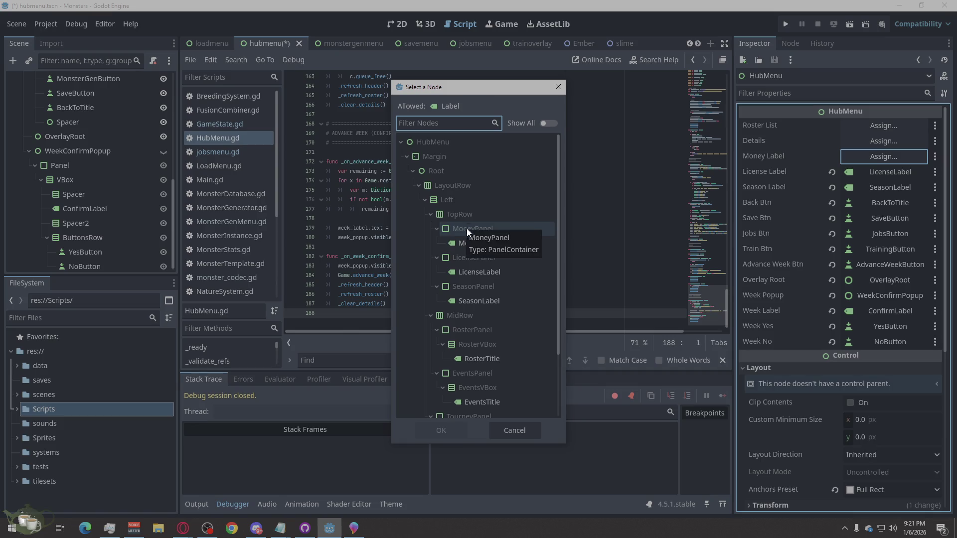
{"action": "left_click", "coordinate": [483, 243]}
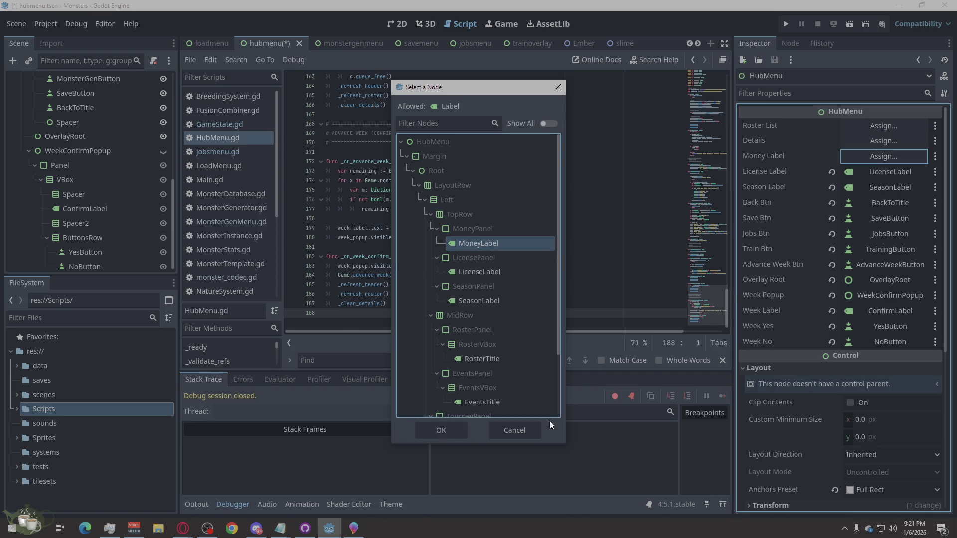
{"action": "left_click", "coordinate": [451, 435]}
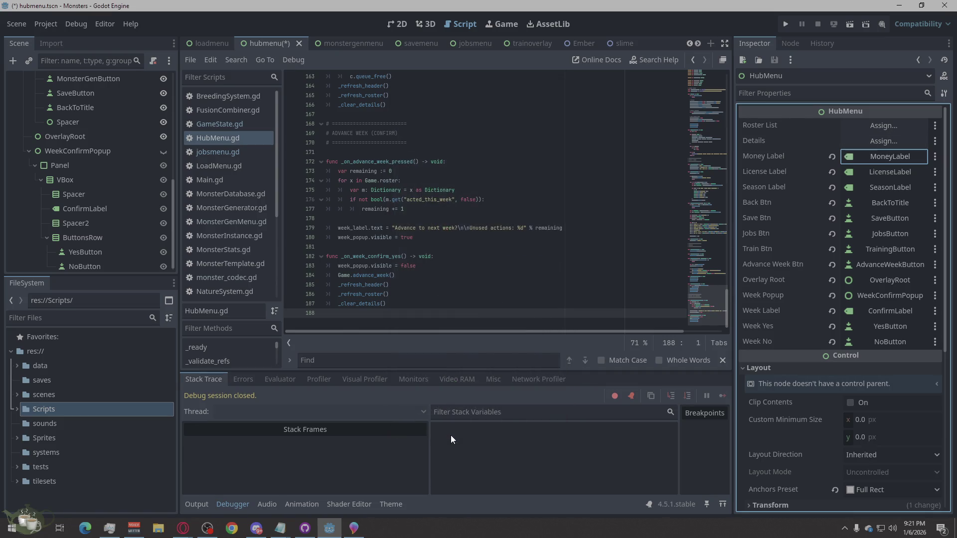
Assign MonsterDetails to Details and RosterList to Roster List
{"action": "left_click", "coordinate": [897, 144]}
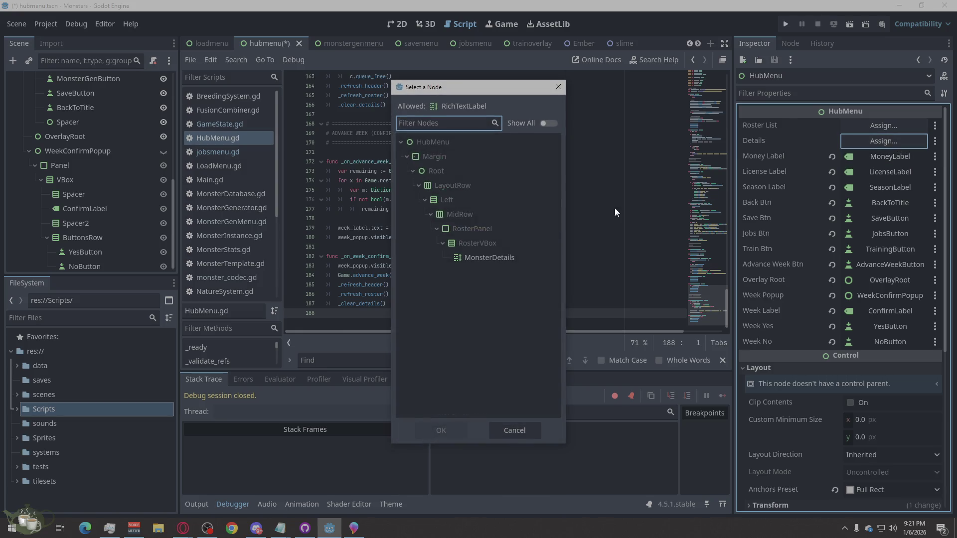
{"action": "left_click", "coordinate": [485, 259]}
{"action": "left_click", "coordinate": [438, 431]}
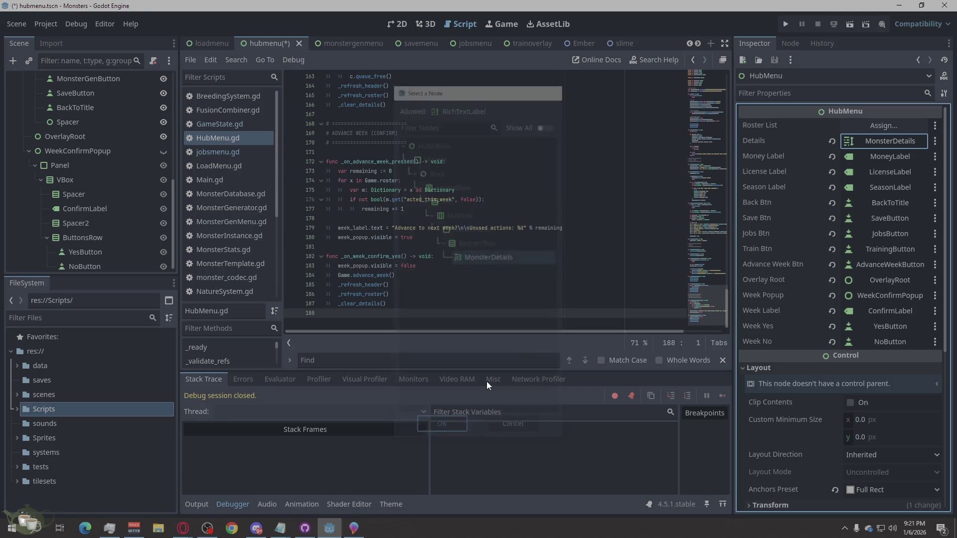
{"action": "left_click", "coordinate": [882, 127]}
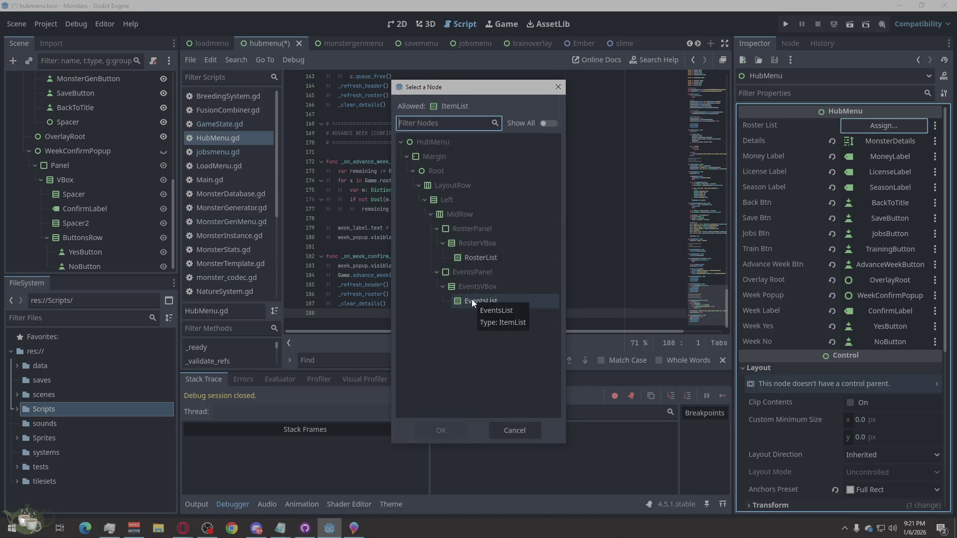
{"action": "left_click", "coordinate": [484, 258]}
{"action": "left_click", "coordinate": [442, 430]}
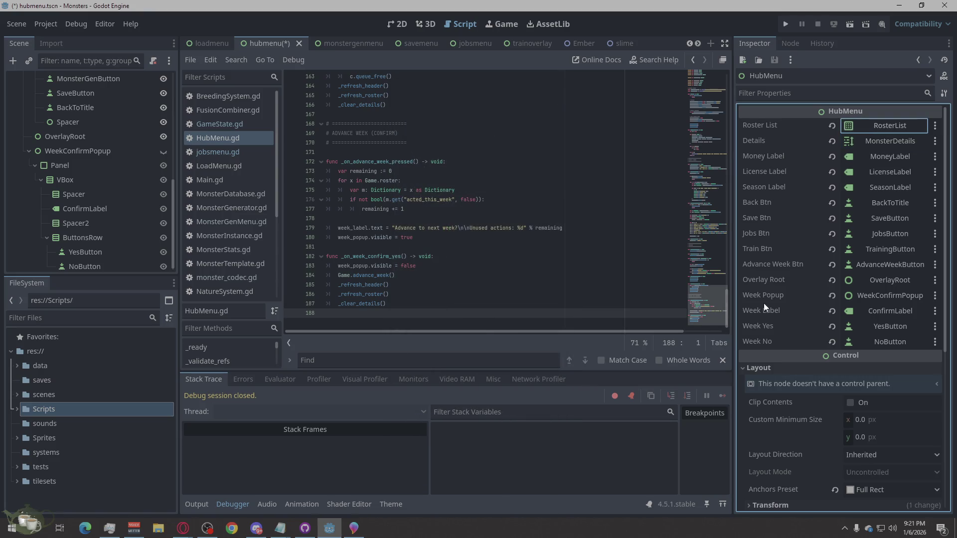
{"action": "scroll", "coordinate": [802, 286], "scroll_direction": "down", "scroll_amount": 3}
{"action": "scroll", "coordinate": [814, 297], "scroll_direction": "down", "scroll_amount": 5}
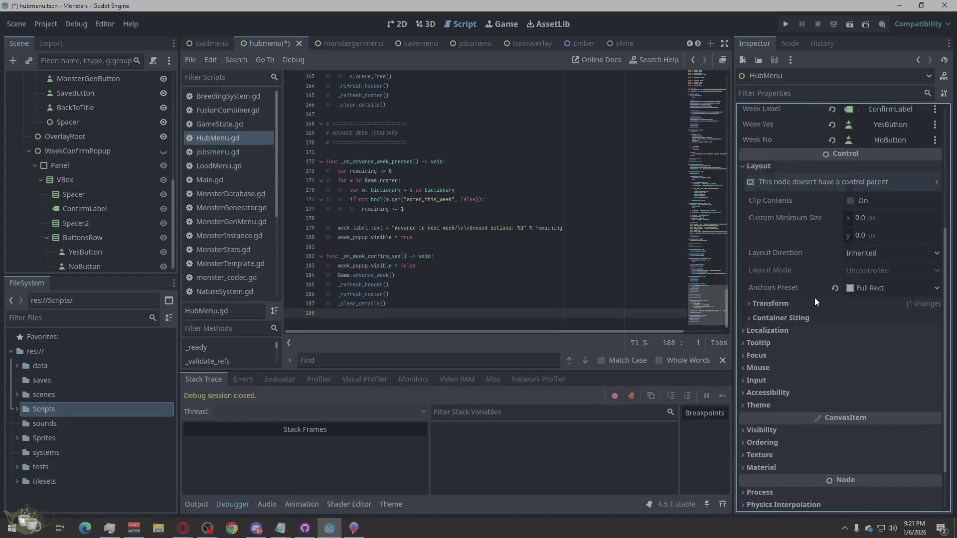
{"action": "scroll", "coordinate": [807, 215], "scroll_direction": "up", "scroll_amount": 6}
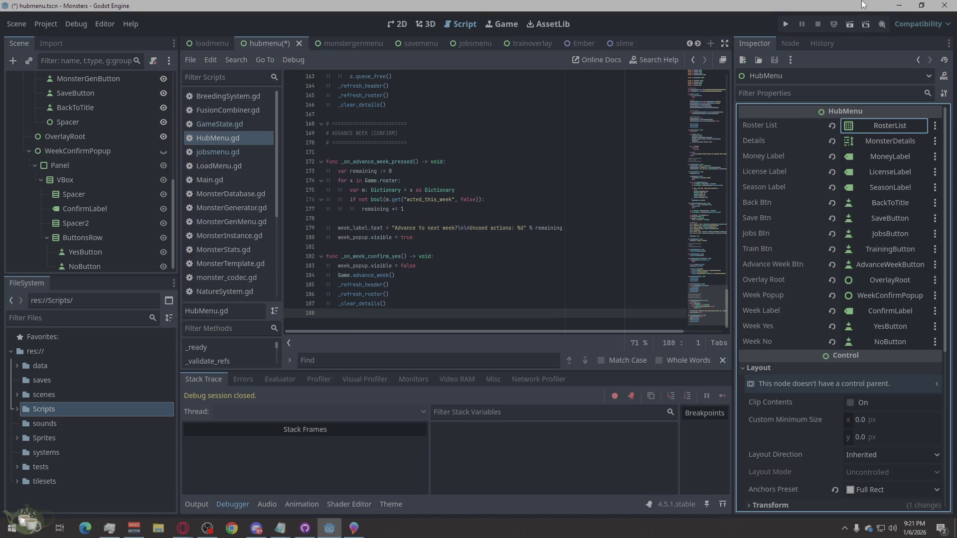
Run the game, start a New Game, and open and close the Training and Jobs menus
{"action": "left_click", "coordinate": [789, 25]}
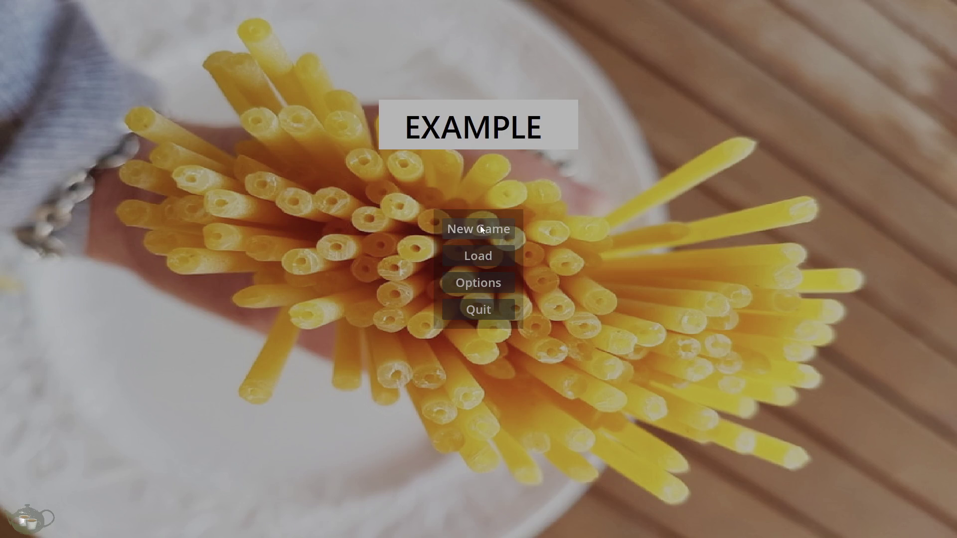
{"action": "left_click", "coordinate": [481, 229]}
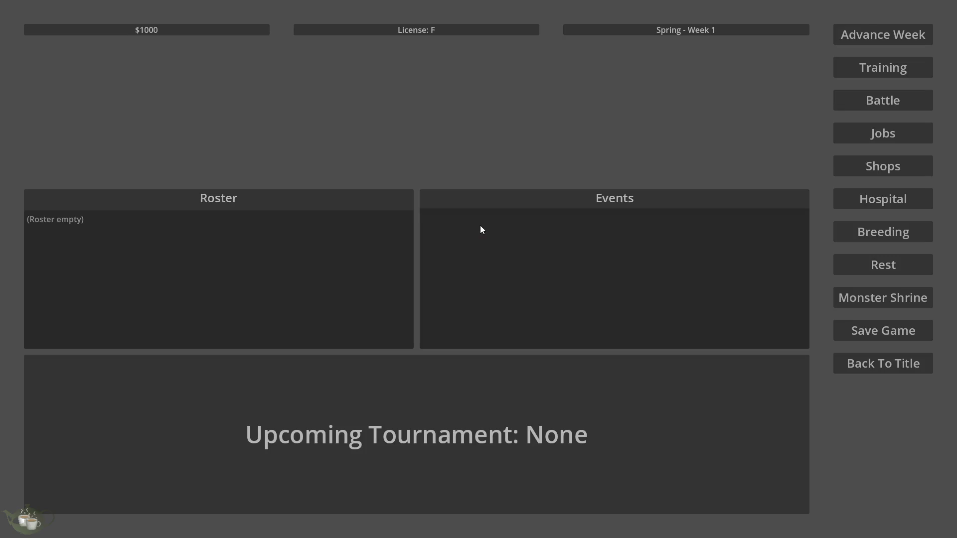
{"action": "left_click", "coordinate": [869, 300]}
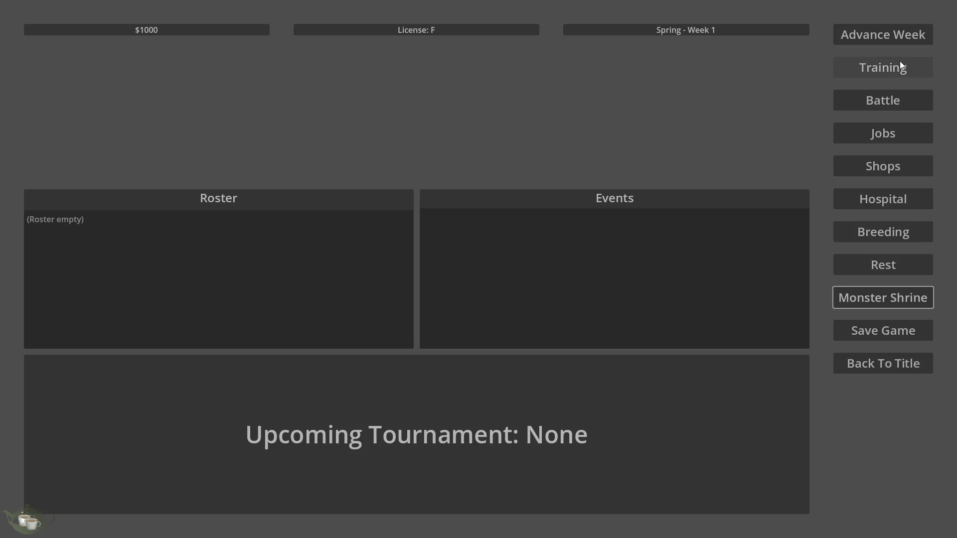
{"action": "left_click", "coordinate": [899, 62]}
{"action": "left_click", "coordinate": [664, 160]}
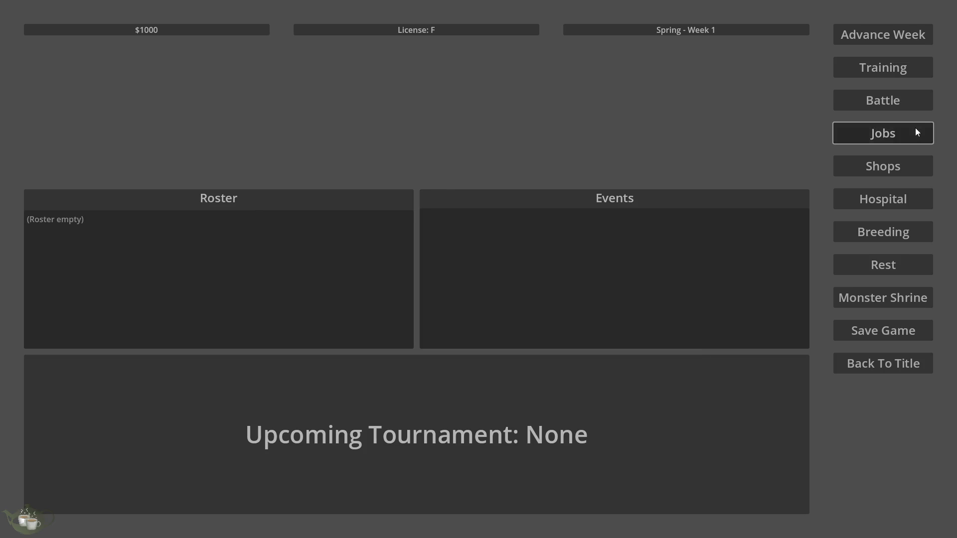
{"action": "left_click", "coordinate": [914, 128]}
{"action": "left_click", "coordinate": [684, 157]}
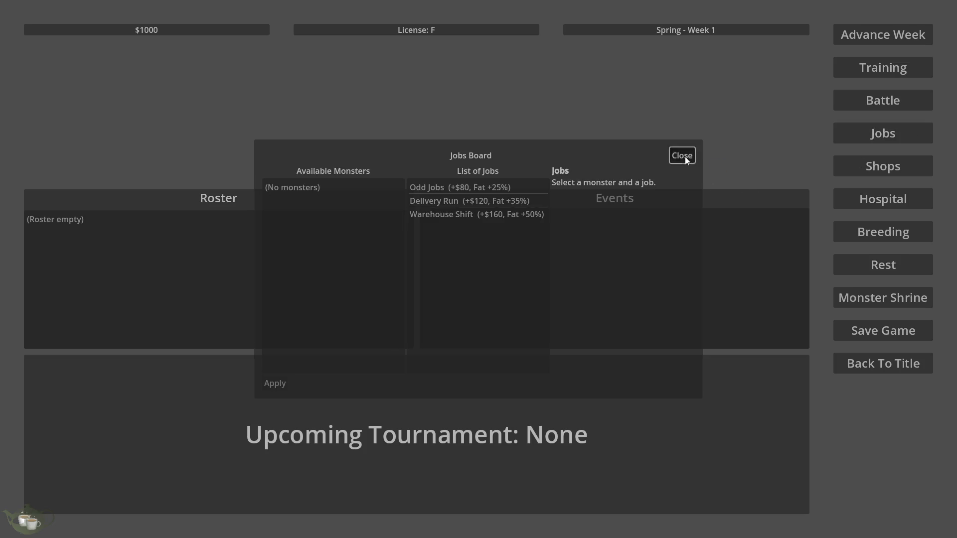
Advance the week twice, confirming each, then go Back To Title
{"action": "left_click", "coordinate": [899, 42]}
{"action": "left_click", "coordinate": [493, 299]}
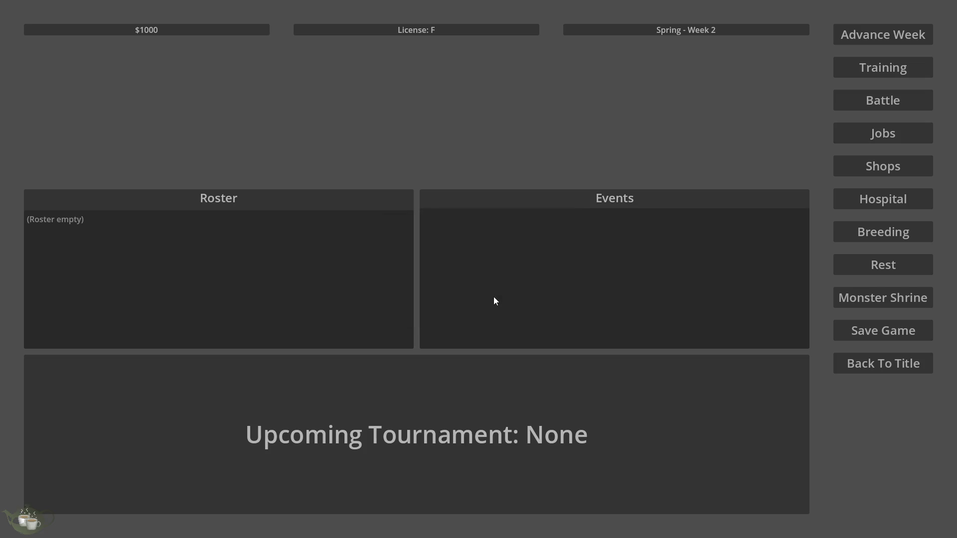
{"action": "left_click", "coordinate": [905, 43]}
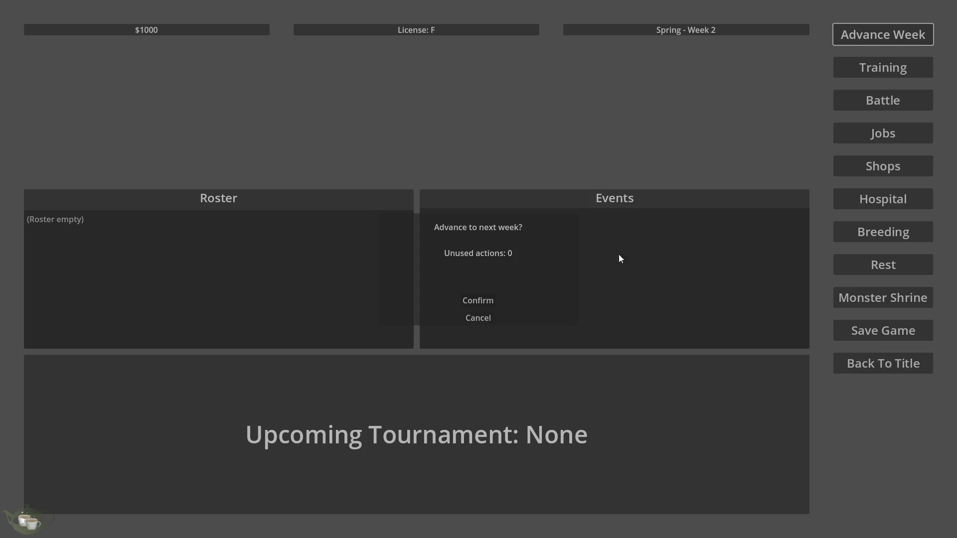
{"action": "left_click", "coordinate": [490, 296]}
{"action": "left_click", "coordinate": [877, 361]}
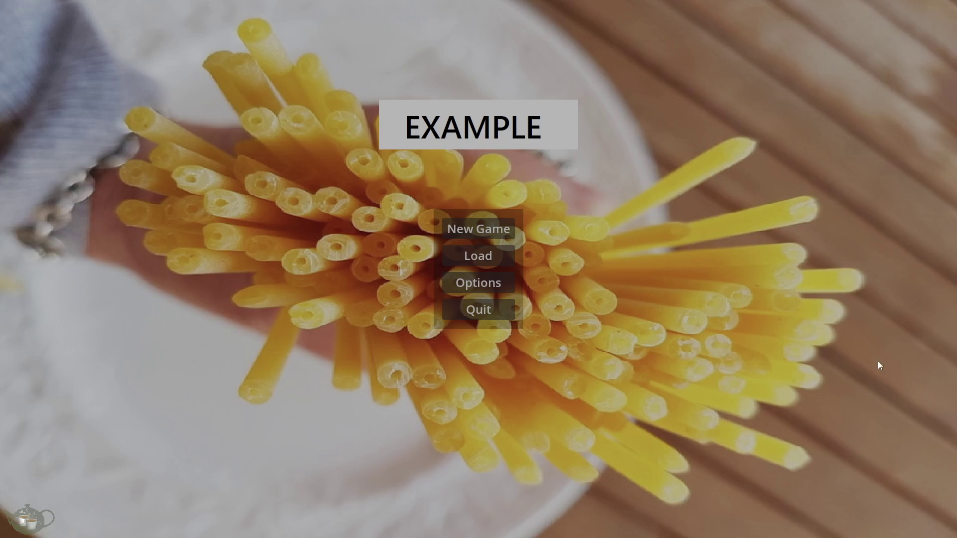
Load the Save Slot 02 game
{"action": "left_click", "coordinate": [476, 256]}
{"action": "left_click", "coordinate": [384, 240]}
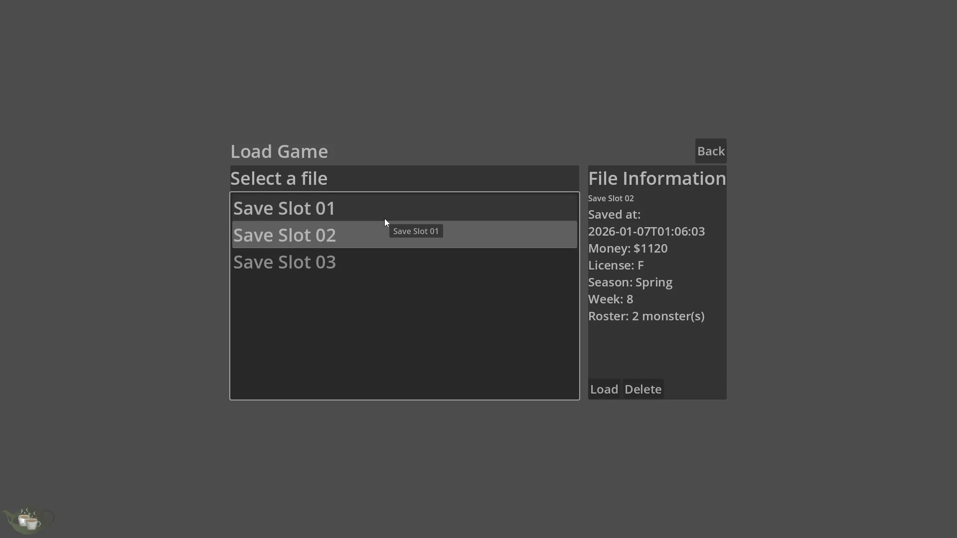
{"action": "left_click", "coordinate": [601, 390]}
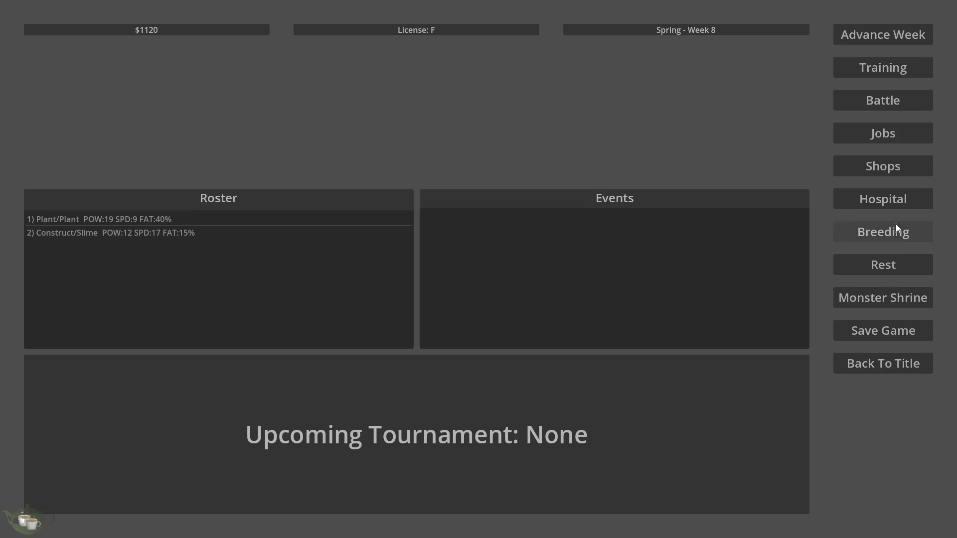
Give Construct/Slime a Gentle training session and dismiss the results
{"action": "left_click", "coordinate": [896, 70]}
{"action": "left_click", "coordinate": [352, 193]}
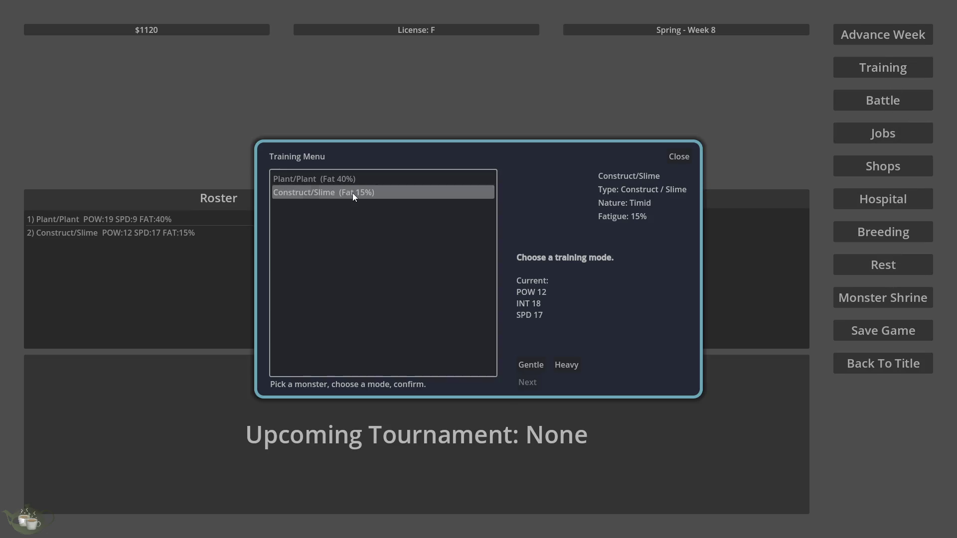
{"action": "left_click", "coordinate": [530, 367]}
{"action": "left_click", "coordinate": [536, 382]}
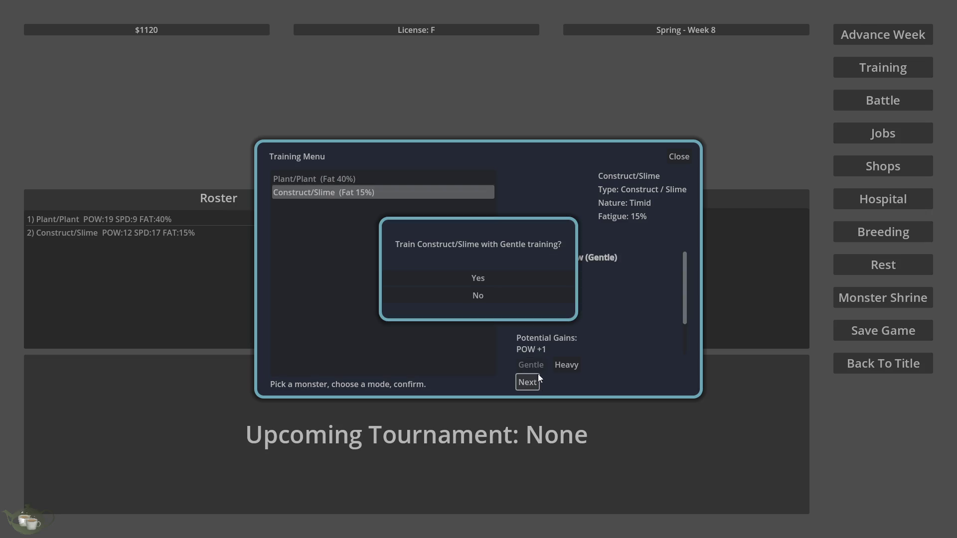
{"action": "left_click", "coordinate": [516, 280]}
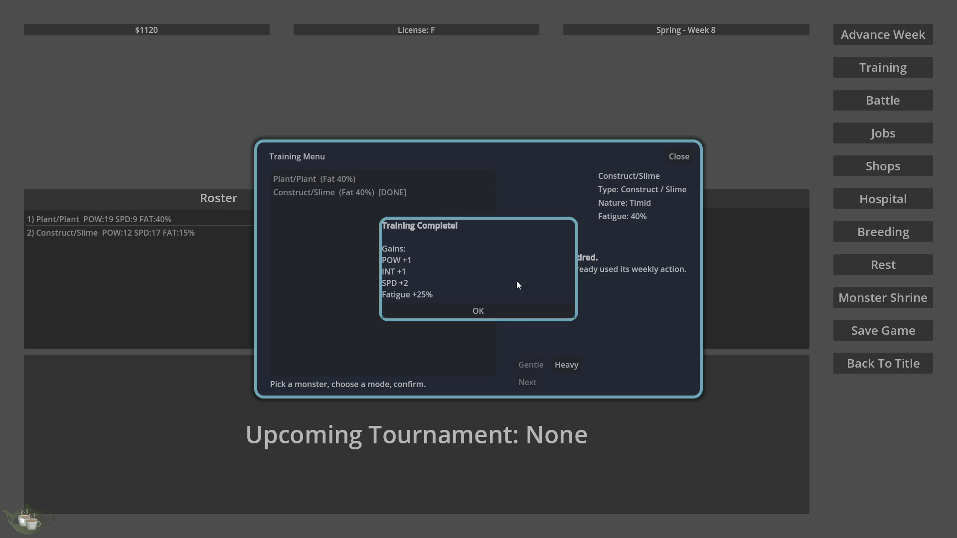
{"action": "left_click", "coordinate": [468, 316]}
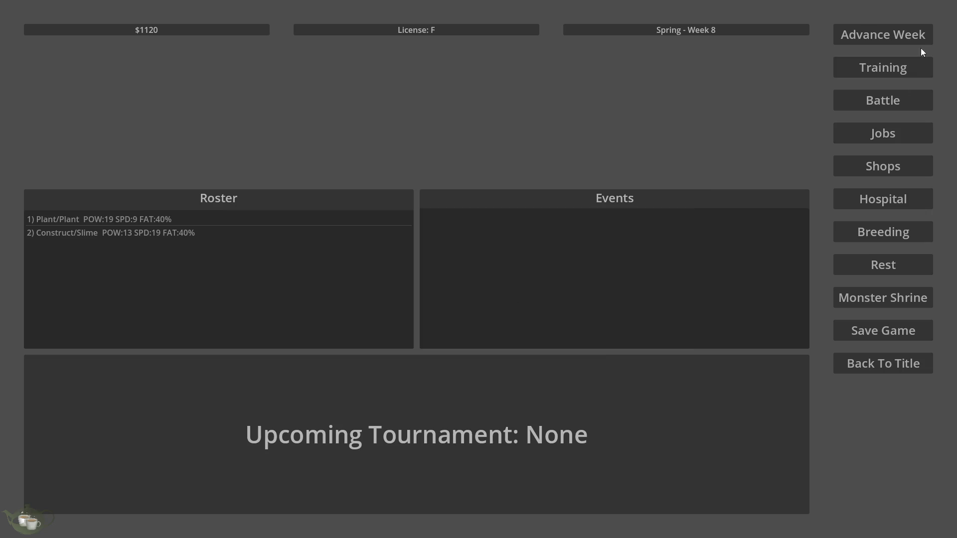
Return to the title screen and quit the game
{"action": "left_click", "coordinate": [858, 371]}
{"action": "left_click", "coordinate": [484, 312]}
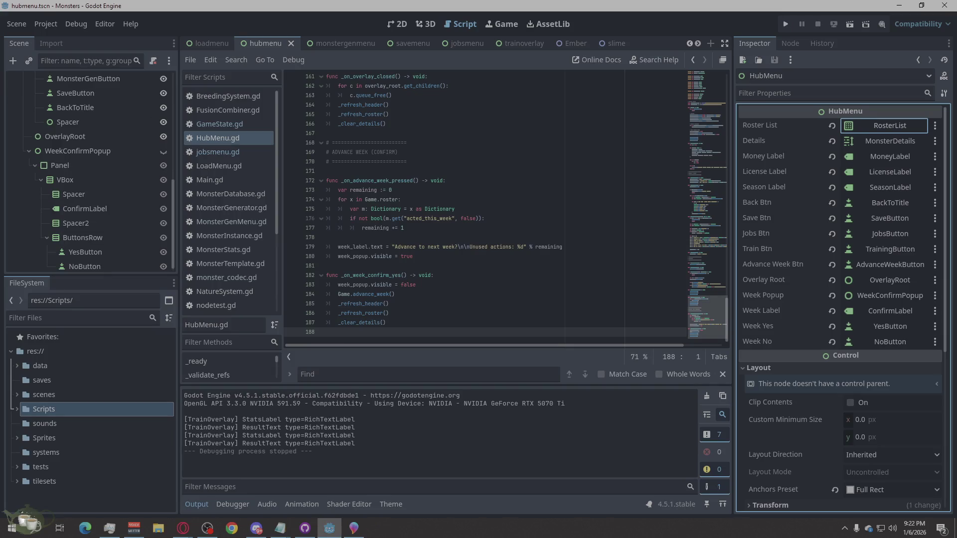
{"action": "key", "text": "alt+Tab"}
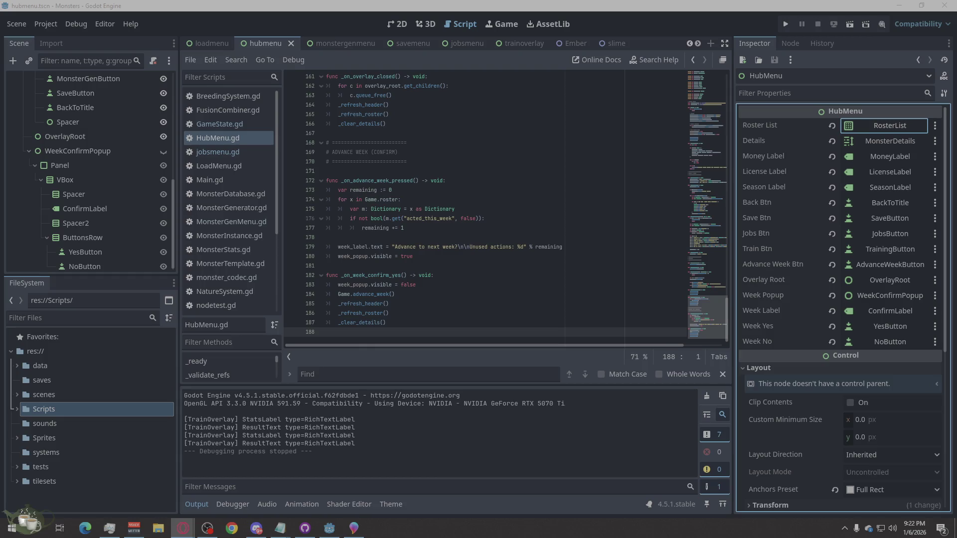